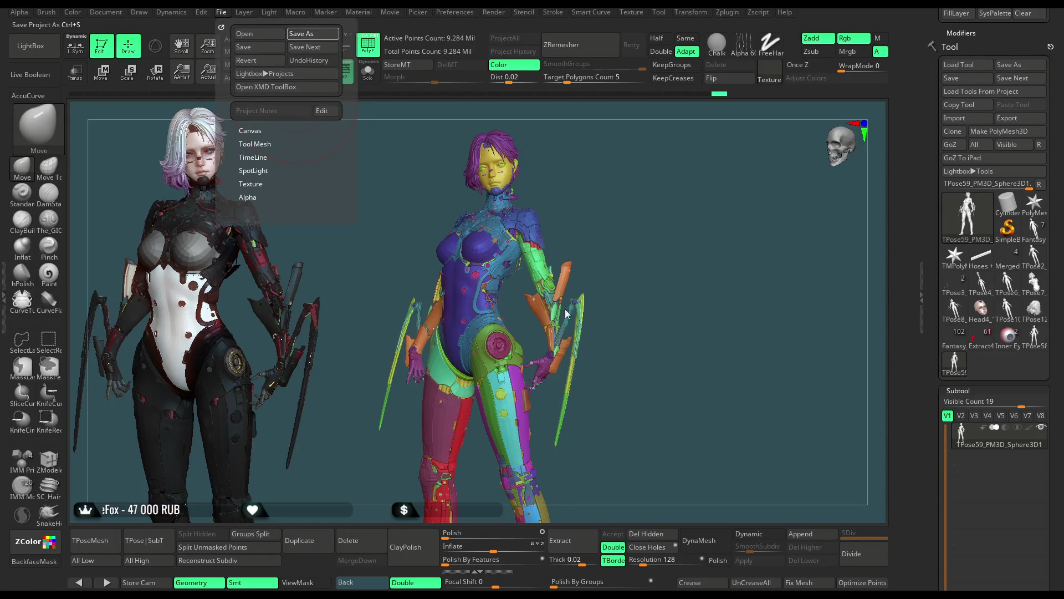
Save the project and rotate the polygrouped figure to a back view.
{"action": "key", "text": "ctrl+s"}
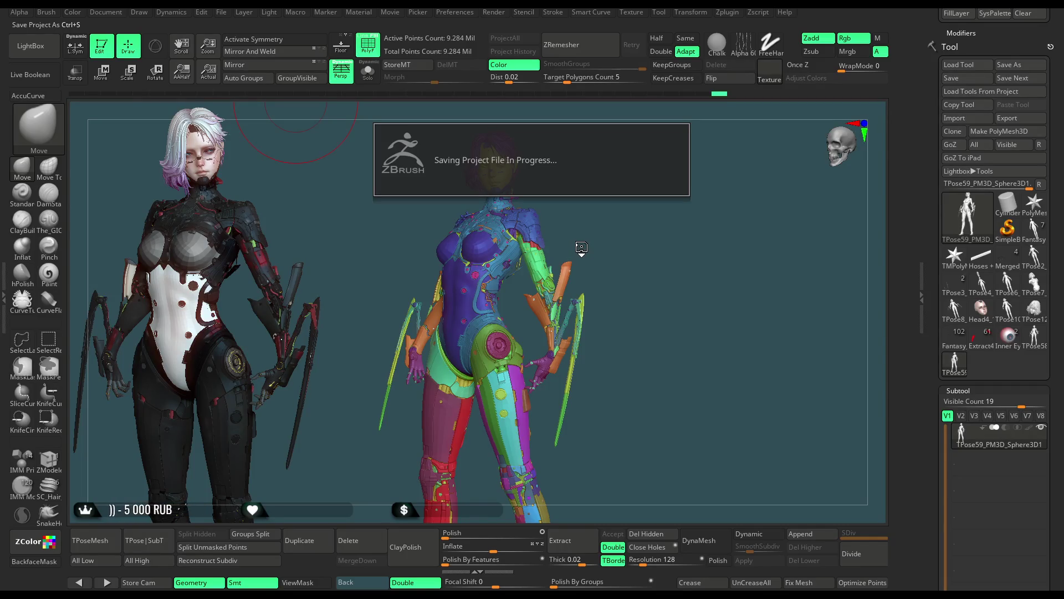
{"action": "mouse_move", "coordinate": [604, 228]}
{"action": "left_mouse_down"}
{"action": "mouse_move", "coordinate": [628, 222]}
{"action": "mouse_move", "coordinate": [569, 226]}
{"action": "mouse_move", "coordinate": [657, 150]}
{"action": "mouse_move", "coordinate": [706, 159]}
{"action": "mouse_move", "coordinate": [384, 160]}
{"action": "mouse_move", "coordinate": [502, 205]}
{"action": "left_mouse_up"}
Turn on the PolyF wireframe and use ZModeler to pick a hip polygon for the symmetry axis.
{"action": "left_click", "coordinate": [368, 43]}
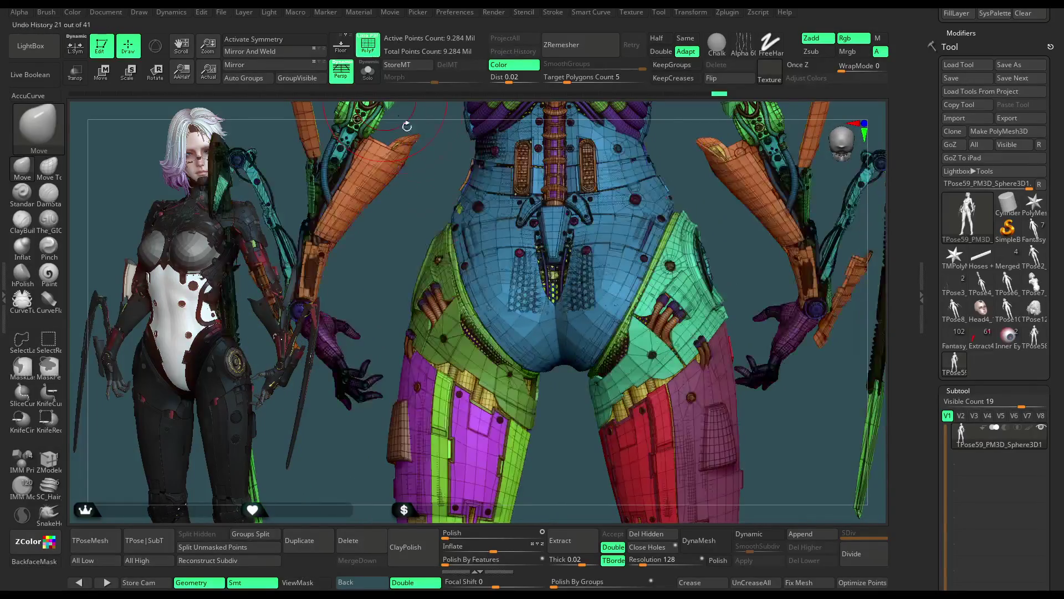
{"action": "mouse_move", "coordinate": [571, 435]}
{"action": "left_mouse_down"}
{"action": "mouse_move", "coordinate": [581, 436]}
{"action": "mouse_move", "coordinate": [565, 438]}
{"action": "left_mouse_up"}
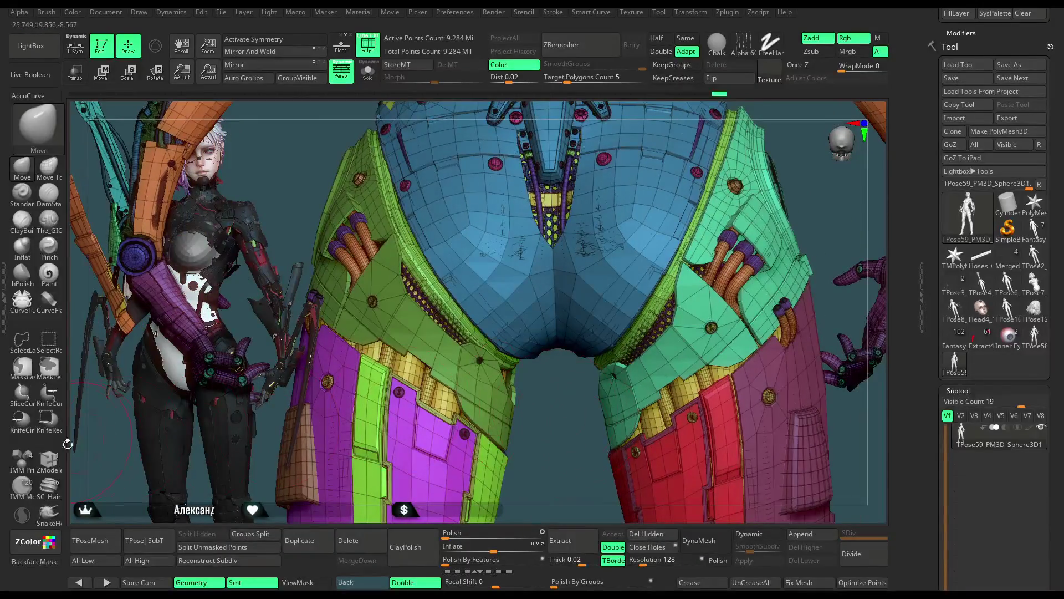
{"action": "left_click", "coordinate": [49, 459]}
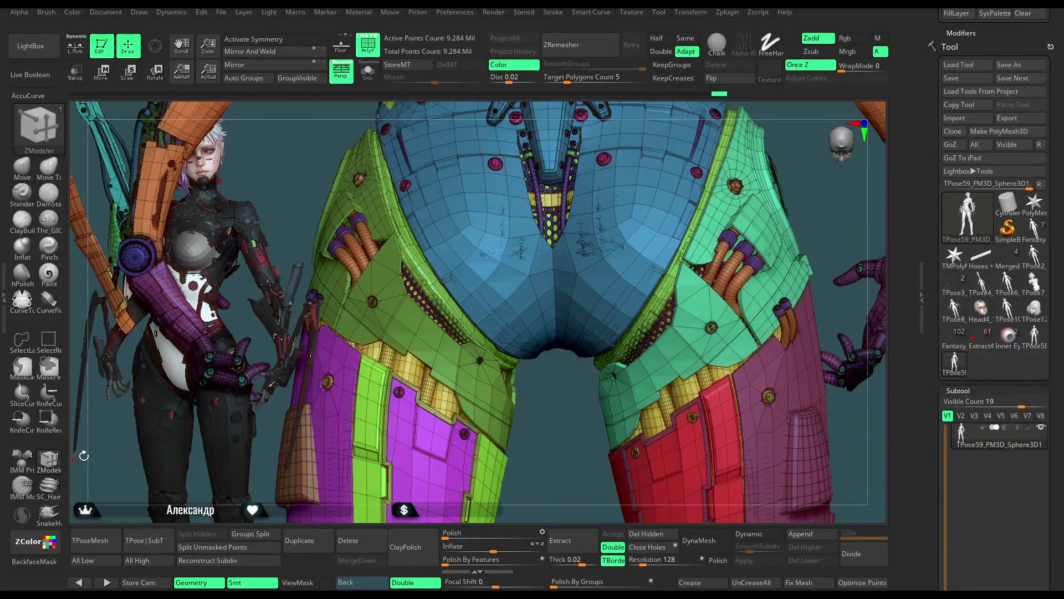
{"action": "left_click", "coordinate": [561, 258]}
{"action": "key", "text": "w"}
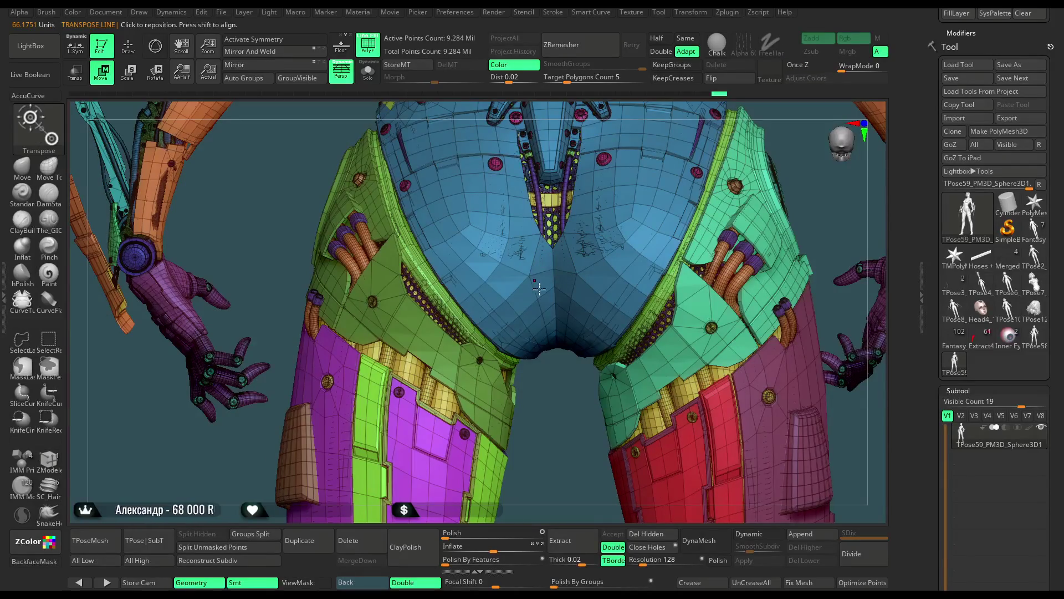
{"action": "mouse_move", "coordinate": [559, 438]}
{"action": "left_mouse_down", "text": "alt"}
{"action": "mouse_move", "coordinate": [673, 184]}
{"action": "mouse_move", "coordinate": [624, 321]}
{"action": "mouse_move", "coordinate": [665, 249]}
{"action": "mouse_move", "coordinate": [580, 204]}
{"action": "left_mouse_up", "text": "alt"}
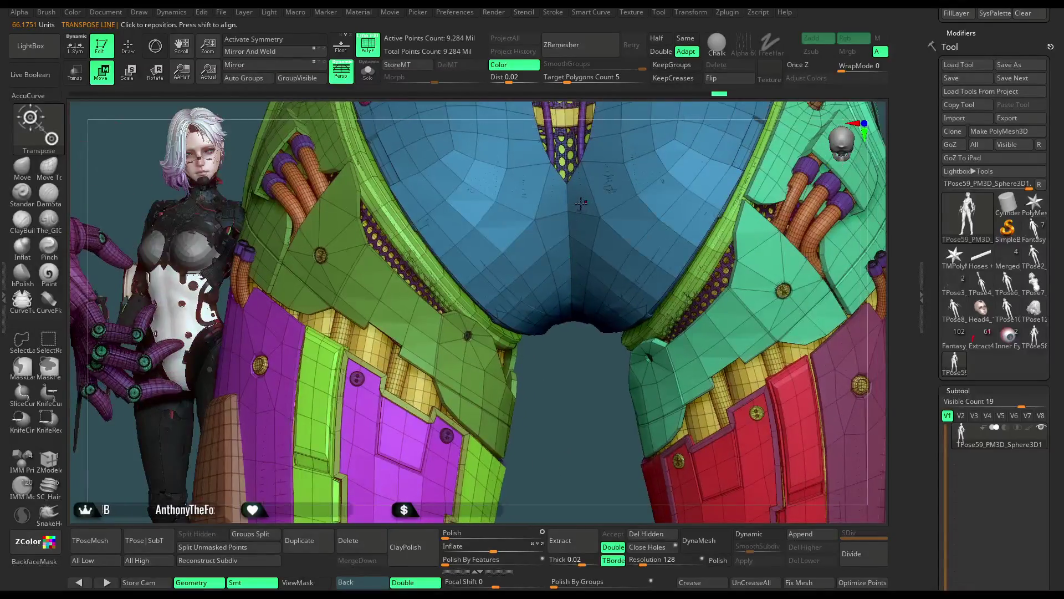
Alternate between ZModeler and Transpose while orbiting around the hips.
{"action": "left_click", "coordinate": [49, 458]}
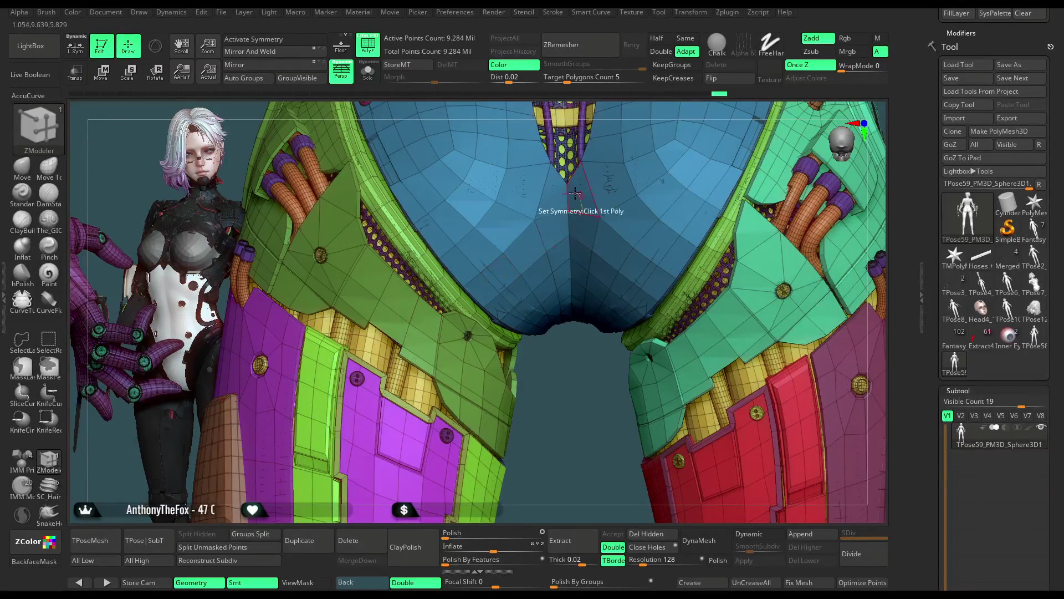
{"action": "key", "text": "space"}
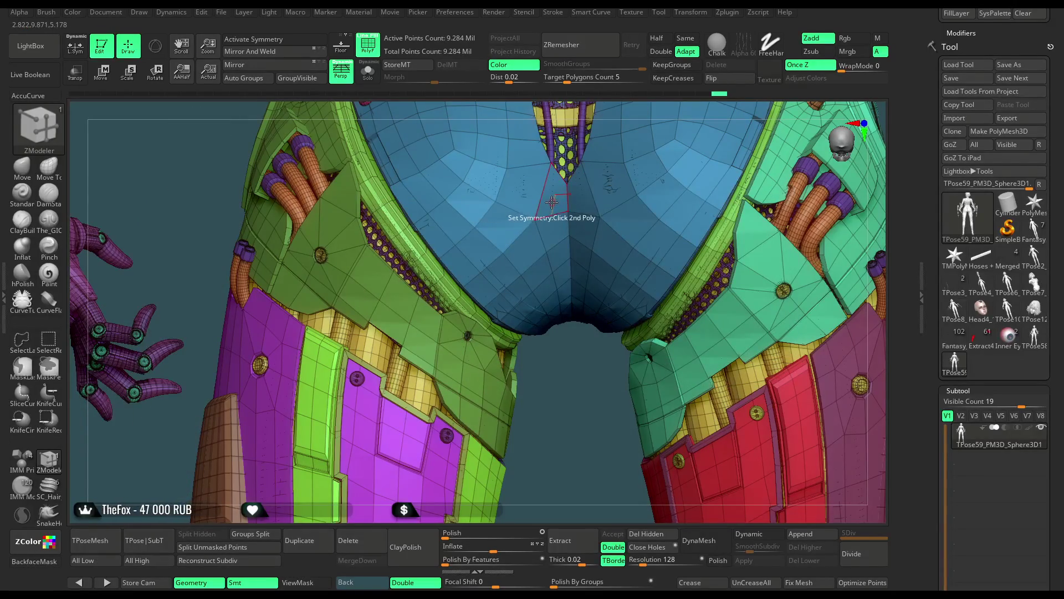
{"action": "key", "text": "w"}
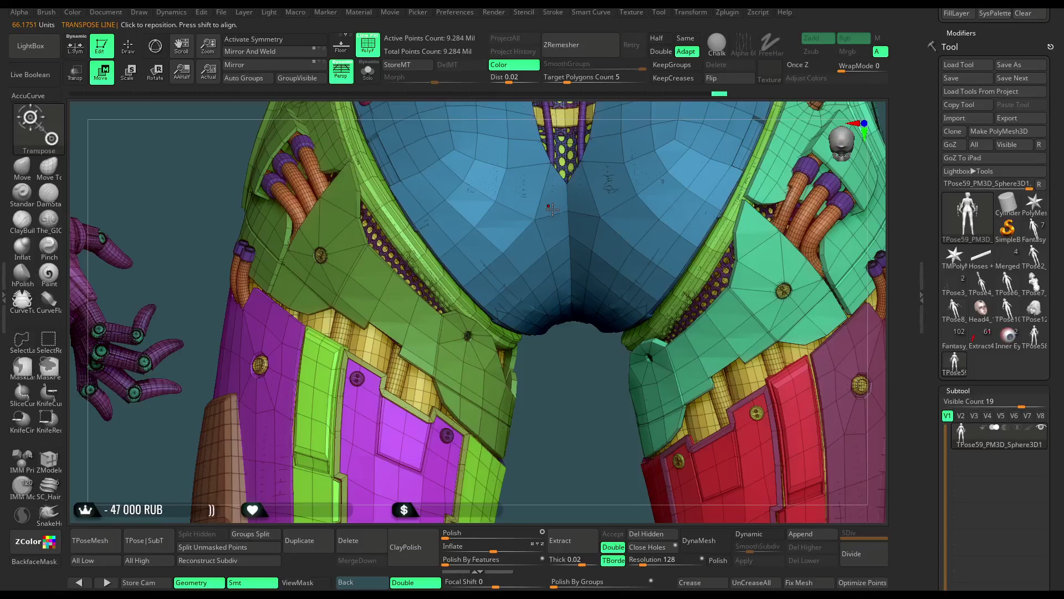
{"action": "key", "text": "q"}
{"action": "left_click_drag", "start_coordinate": [551, 368], "coordinate": [521, 471]}
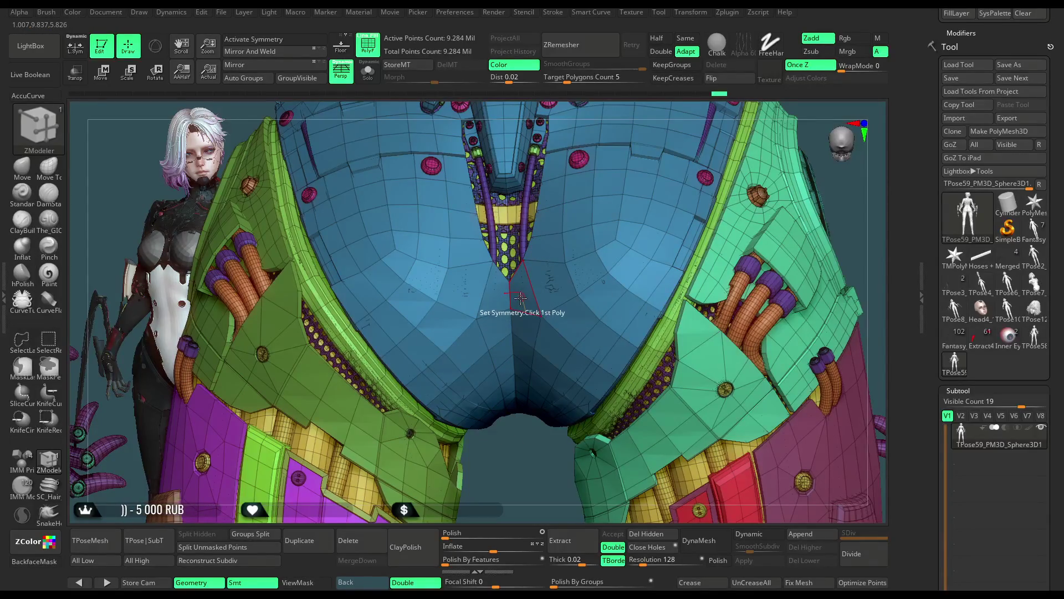
{"action": "key", "text": "w"}
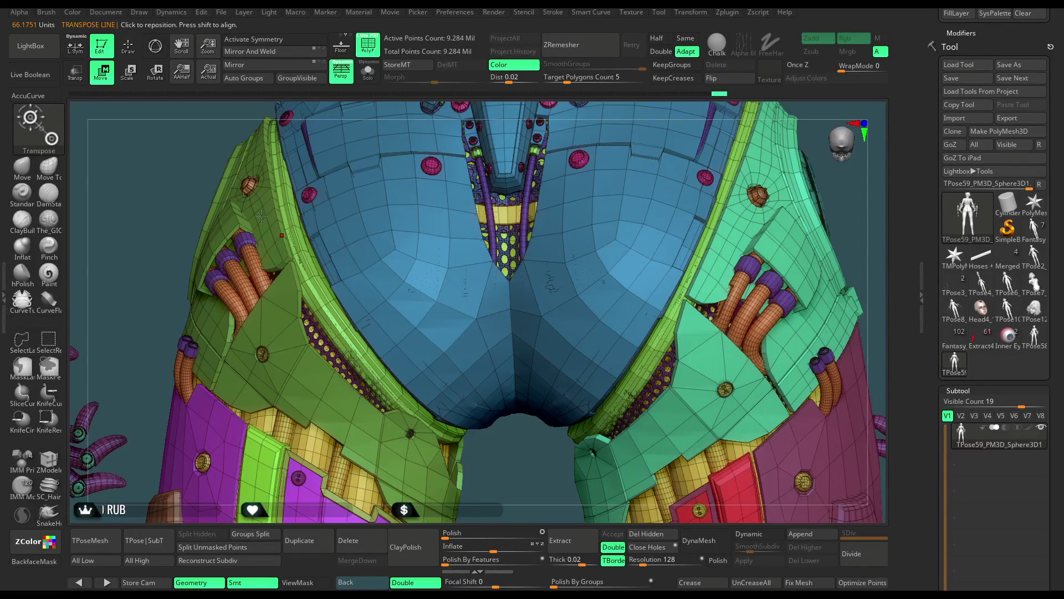
{"action": "key", "text": "q"}
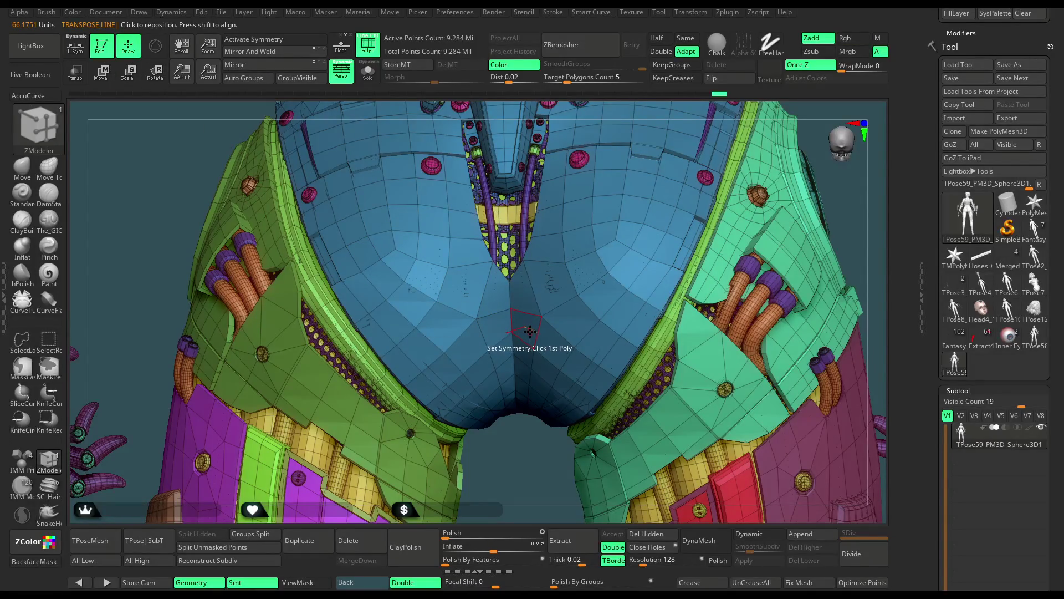
{"action": "key", "text": "w"}
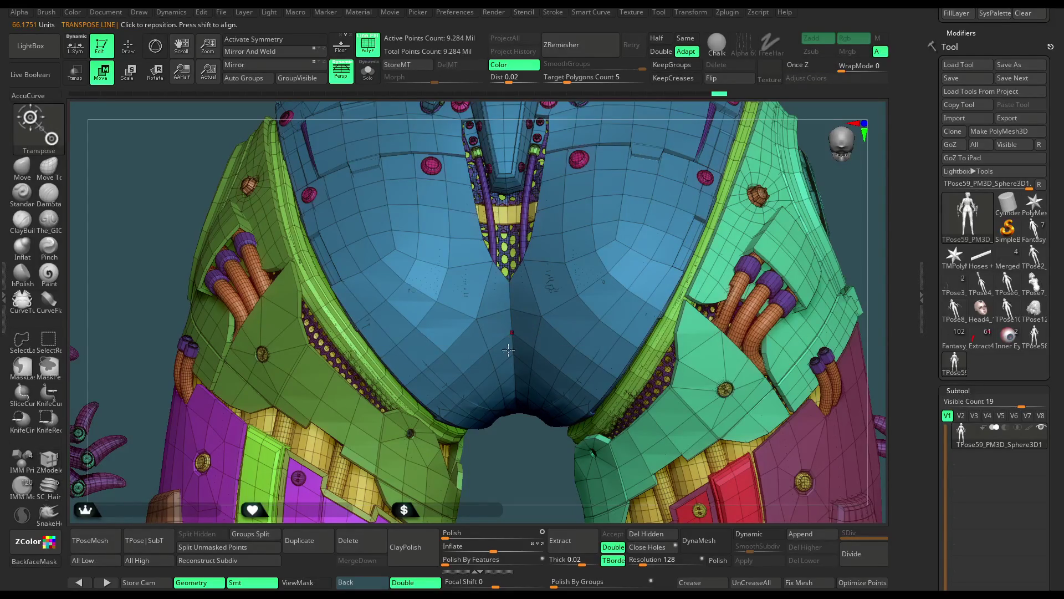
Bring up the 3D gizmo at the centre of the hips and zoom out to the full figure.
{"action": "left_click_drag", "start_coordinate": [503, 413], "coordinate": [293, 257]}
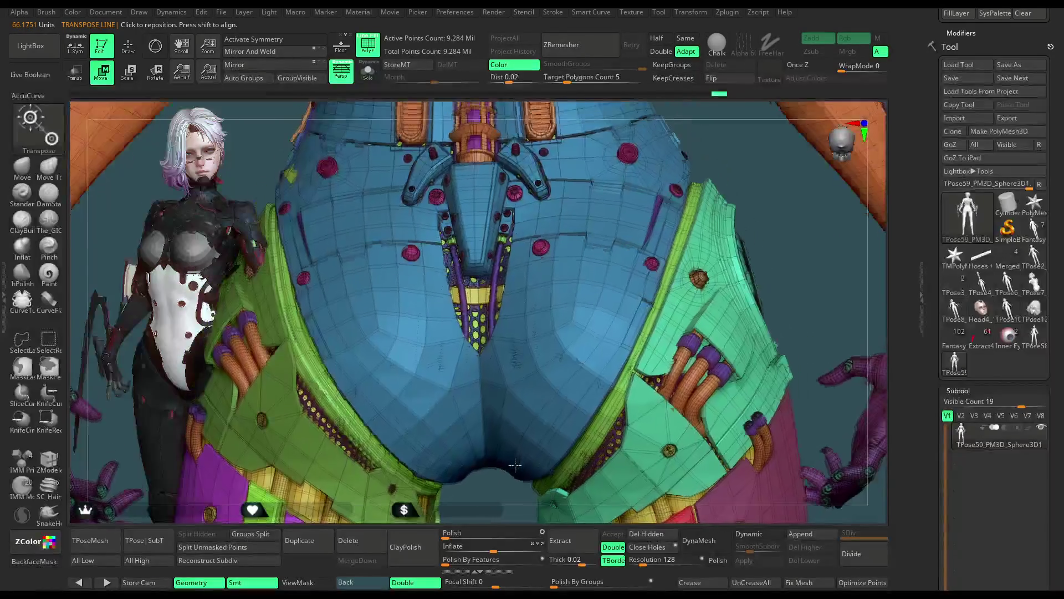
{"action": "key", "text": "y"}
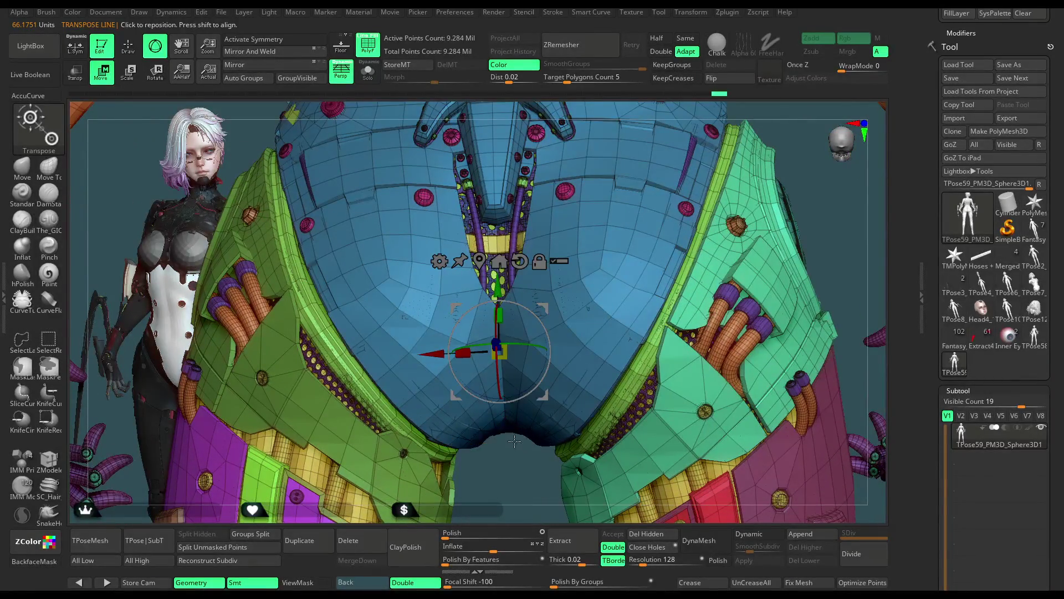
{"action": "mouse_move", "coordinate": [502, 353]}
{"action": "left_mouse_down"}
{"action": "mouse_move", "coordinate": [514, 358]}
{"action": "mouse_move", "coordinate": [388, 310]}
{"action": "left_mouse_up"}
{"action": "left_click", "coordinate": [128, 46]}
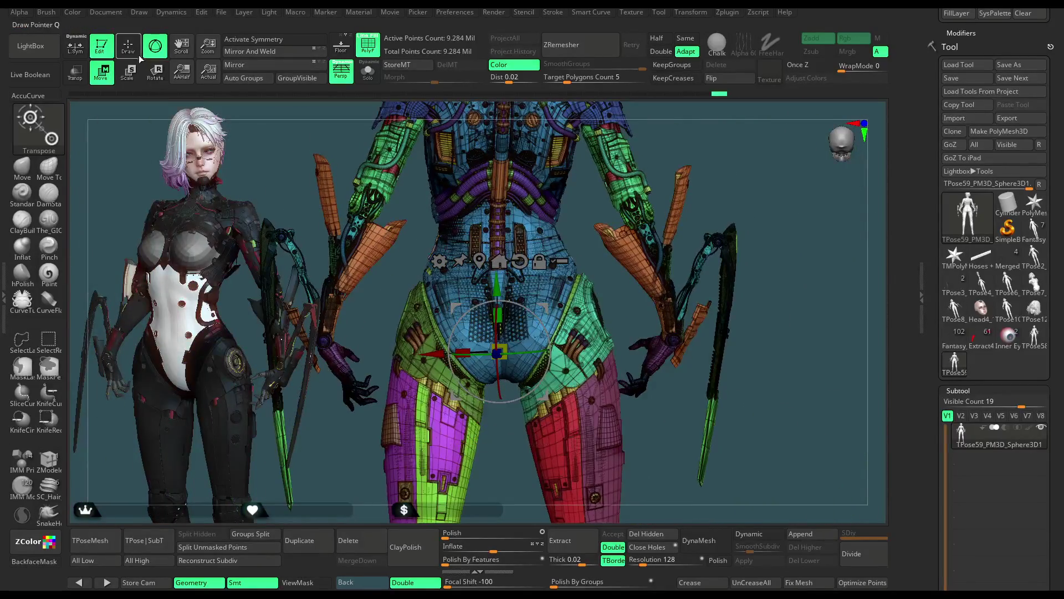
Turn on local symmetry and hide the PolyF wireframe.
{"action": "left_click", "coordinate": [83, 52]}
{"action": "left_click_drag", "start_coordinate": [784, 180], "coordinate": [790, 216]}
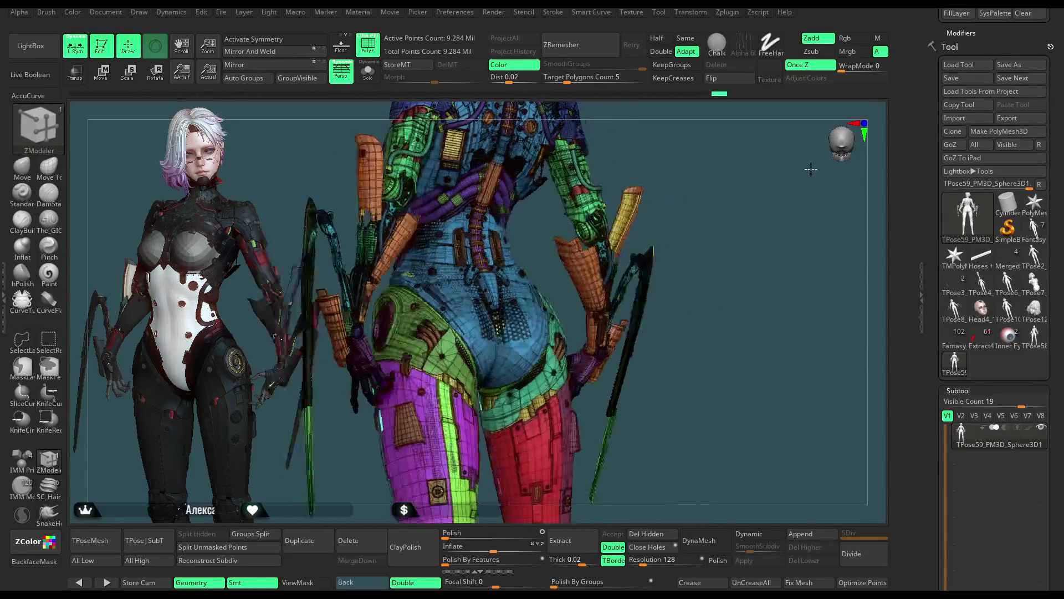
{"action": "scroll", "coordinate": [790, 216], "scroll_direction": "up", "scroll_amount": 3}
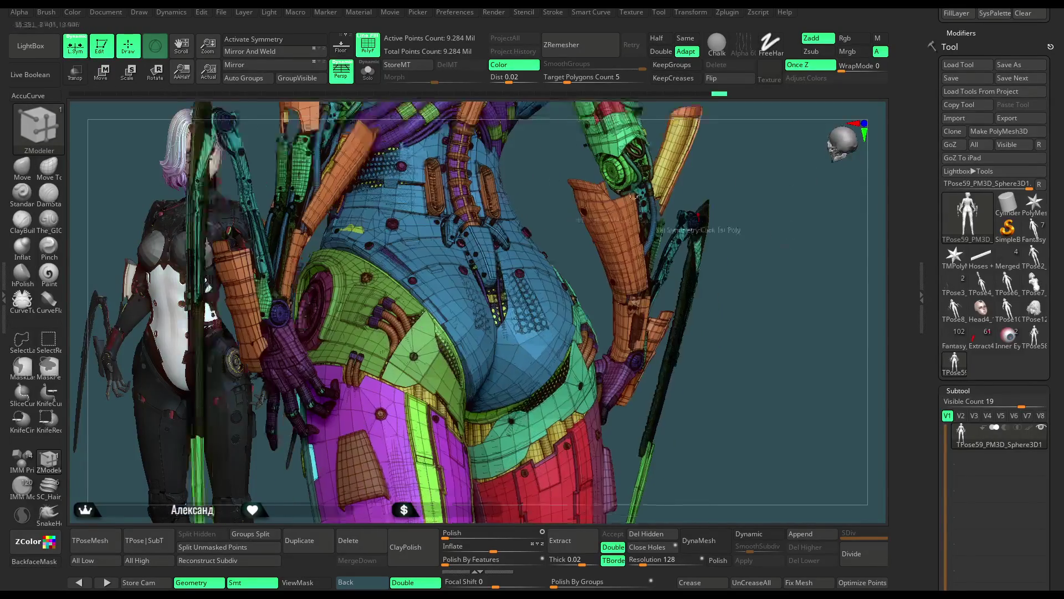
{"action": "left_click", "coordinate": [368, 44]}
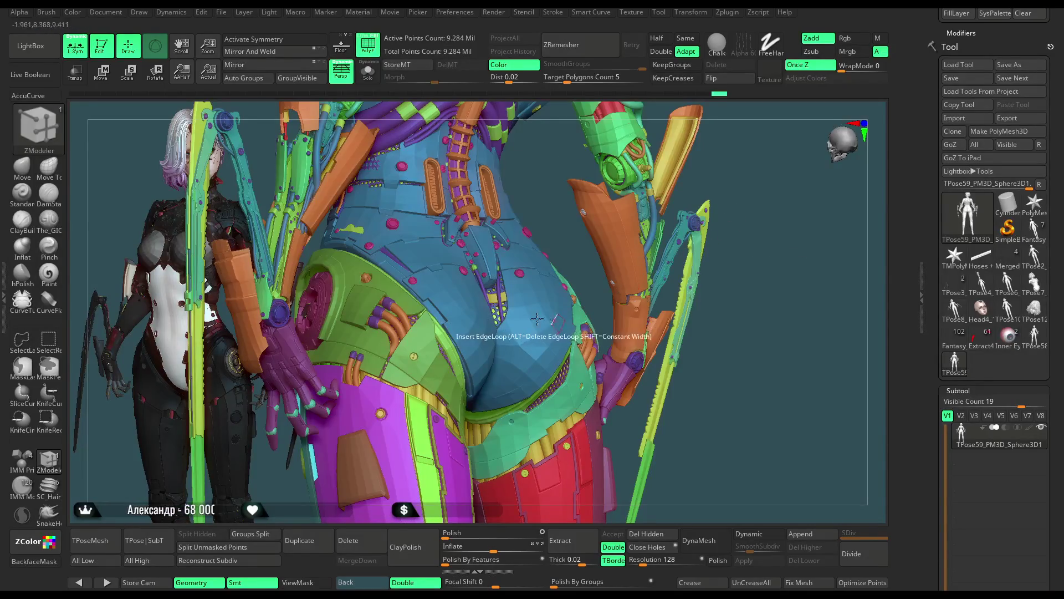
Select the Move brush, raise its Draw Size to about 197, and enable X symmetry.
{"action": "key", "text": "b"}
{"action": "key", "text": "m"}
{"action": "key", "text": "v"}
{"action": "key", "text": "space"}
{"action": "left_click_drag", "start_coordinate": [742, 204], "coordinate": [748, 207]}
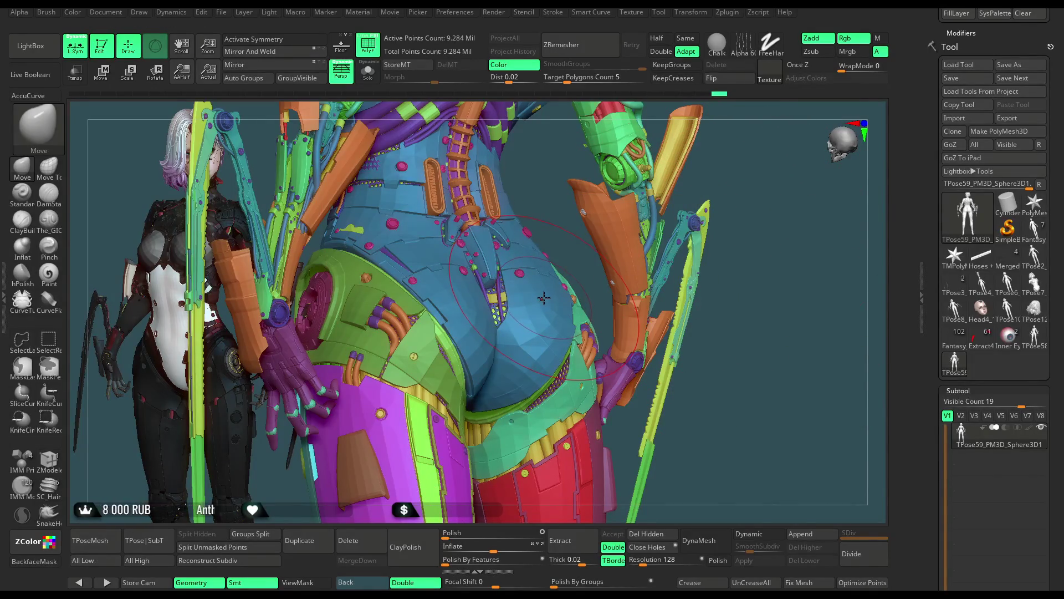
{"action": "key", "text": "x"}
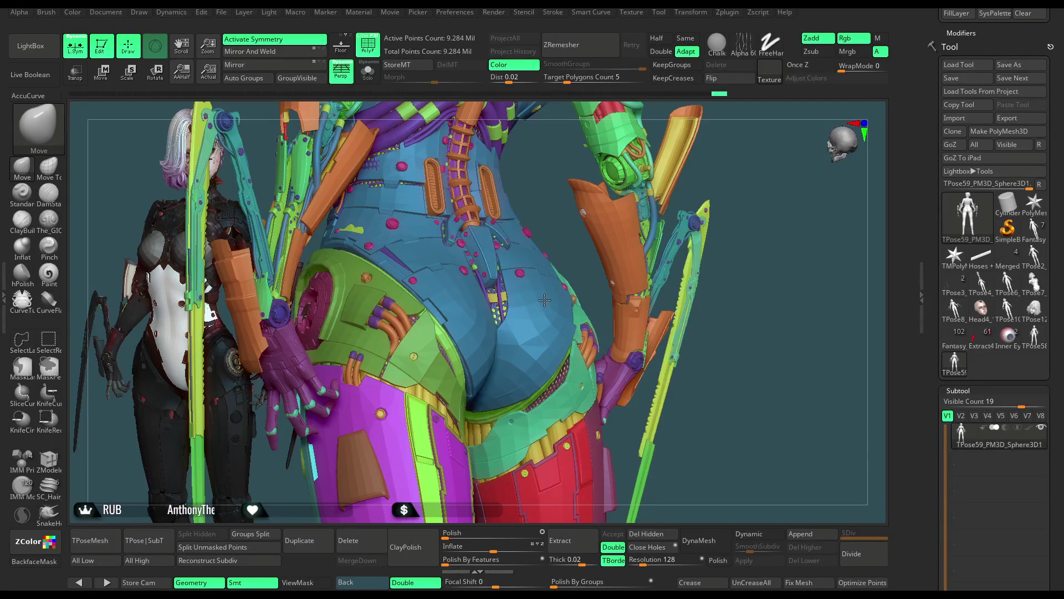
Reduce the brush size, check the back, hip and front torso, and return to ZModeler.
{"action": "left_click_drag", "start_coordinate": [767, 207], "coordinate": [585, 262]}
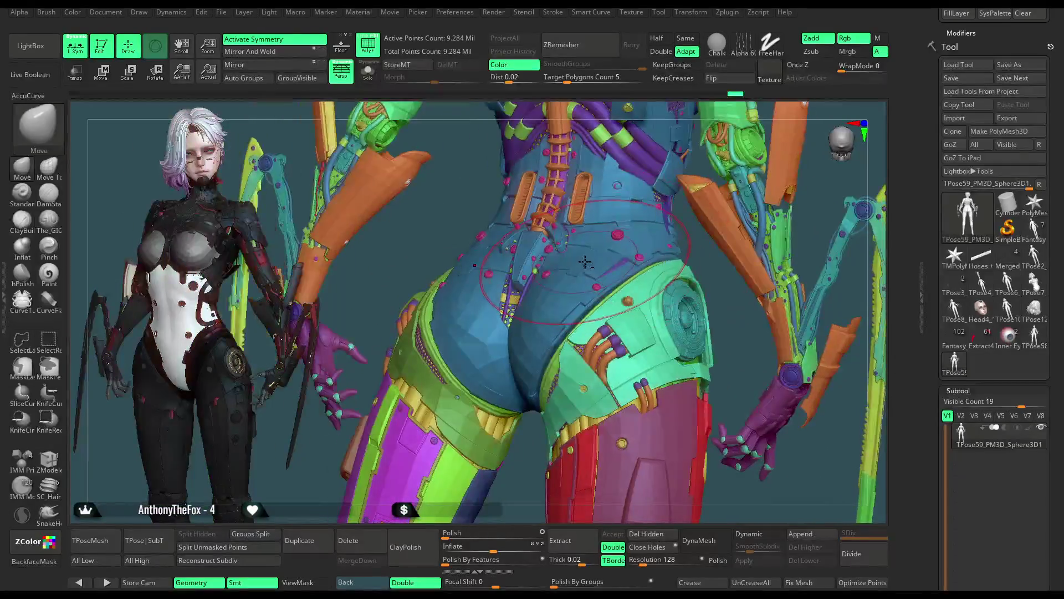
{"action": "key", "text": "space"}
{"action": "left_click_drag", "start_coordinate": [745, 251], "coordinate": [721, 251]}
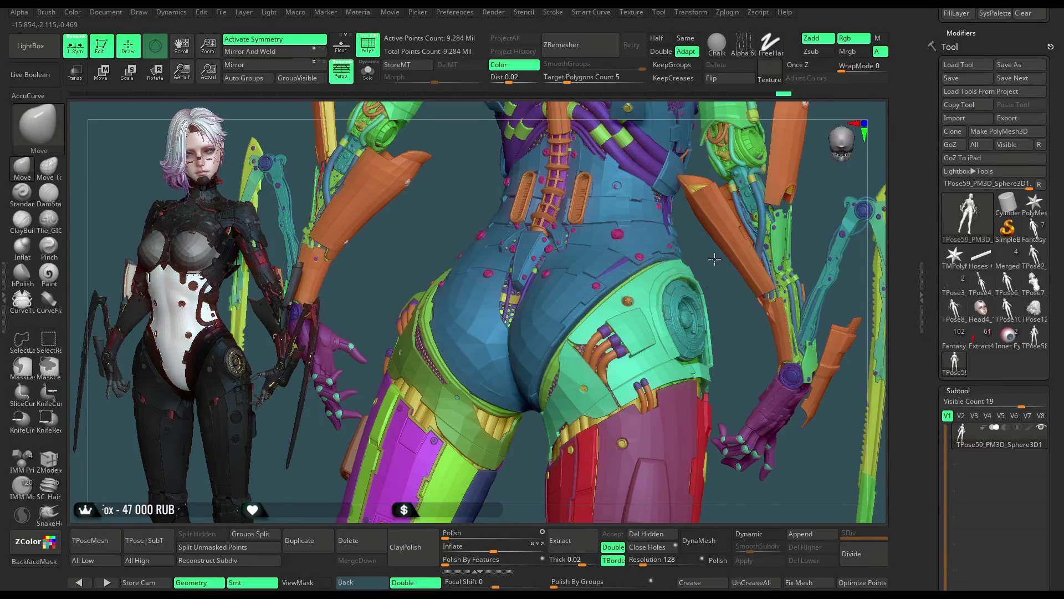
{"action": "right_click_drag", "start_coordinate": [571, 288], "coordinate": [614, 289]}
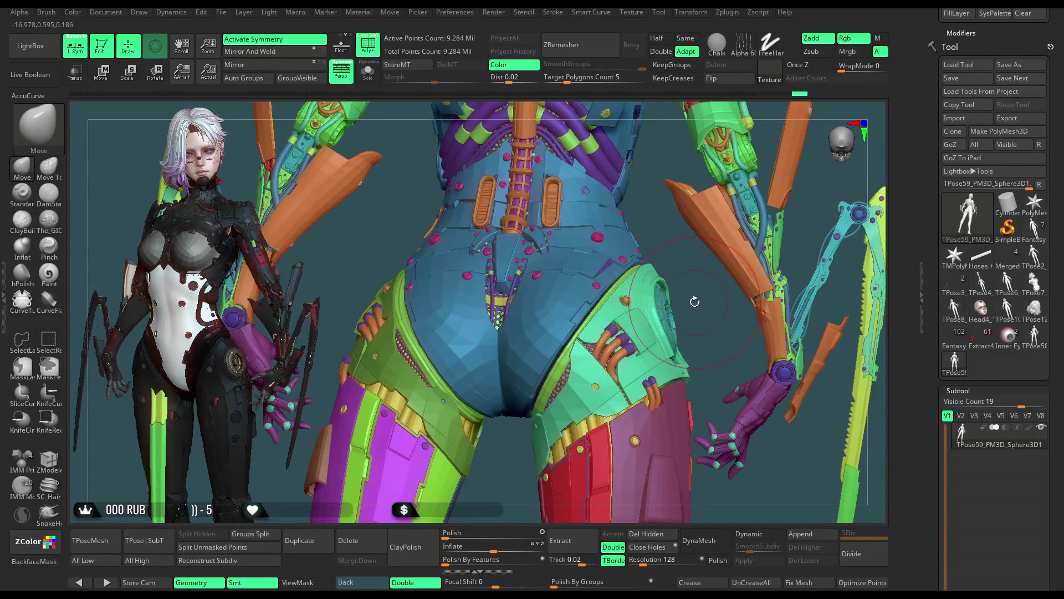
{"action": "right_click_drag", "start_coordinate": [688, 302], "coordinate": [607, 274]}
{"action": "mouse_move", "coordinate": [817, 261]}
{"action": "right_mouse_down"}
{"action": "mouse_move", "coordinate": [745, 315]}
{"action": "mouse_move", "coordinate": [685, 200]}
{"action": "mouse_move", "coordinate": [680, 233]}
{"action": "mouse_move", "coordinate": [715, 202]}
{"action": "mouse_move", "coordinate": [709, 231]}
{"action": "mouse_move", "coordinate": [719, 227]}
{"action": "mouse_move", "coordinate": [715, 210]}
{"action": "right_mouse_up"}
{"action": "left_click", "coordinate": [51, 459]}
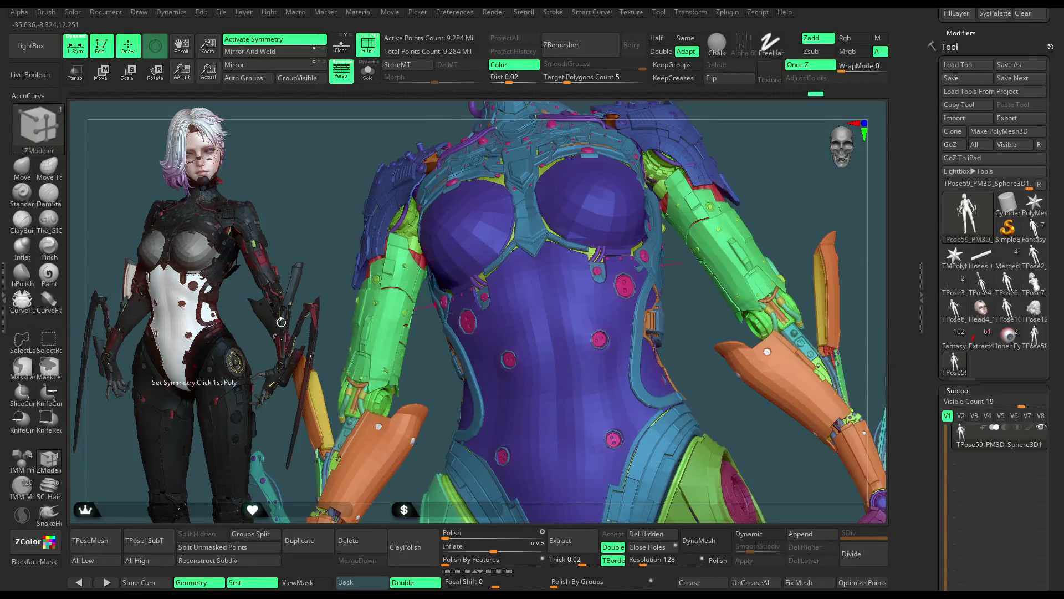
Frame the head and chest, return to sculpt mode, and enable X symmetry.
{"action": "mouse_move", "coordinate": [712, 138]}
{"action": "right_mouse_down"}
{"action": "mouse_move", "coordinate": [708, 203]}
{"action": "mouse_move", "coordinate": [706, 114]}
{"action": "right_mouse_up"}
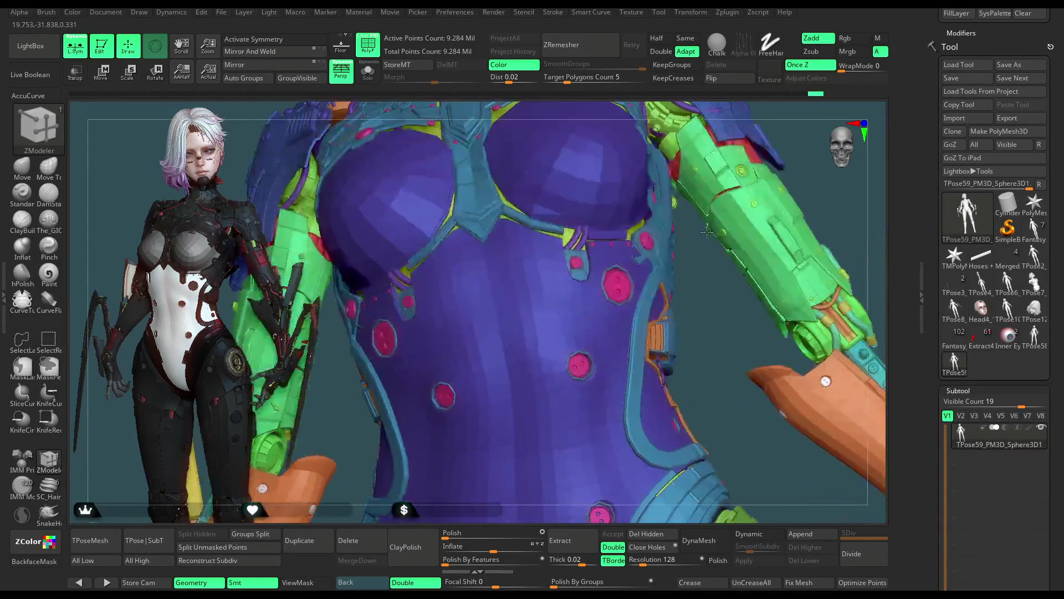
{"action": "right_click_drag", "start_coordinate": [502, 238], "coordinate": [501, 268], "text": "ctrl"}
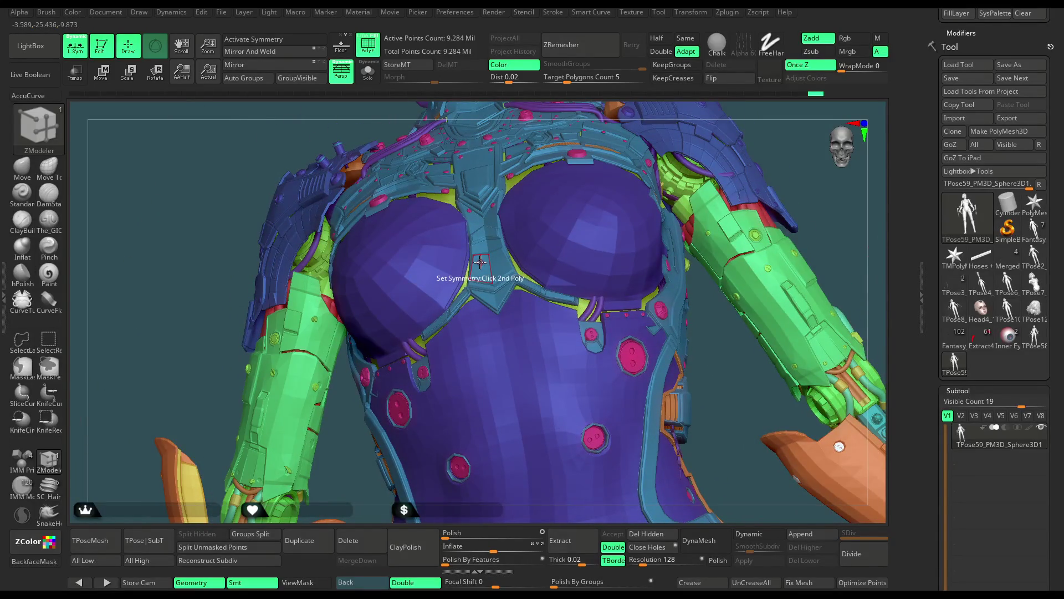
{"action": "key", "text": "w"}
{"action": "key", "text": "q"}
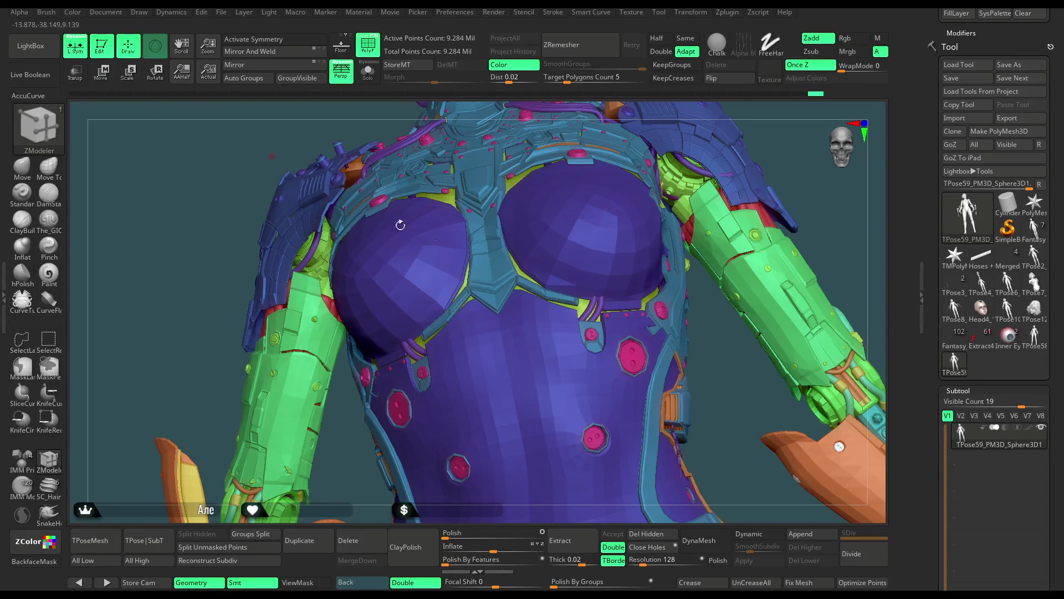
{"action": "key", "text": "x"}
{"action": "right_click_drag", "start_coordinate": [718, 400], "coordinate": [659, 221], "text": "alt"}
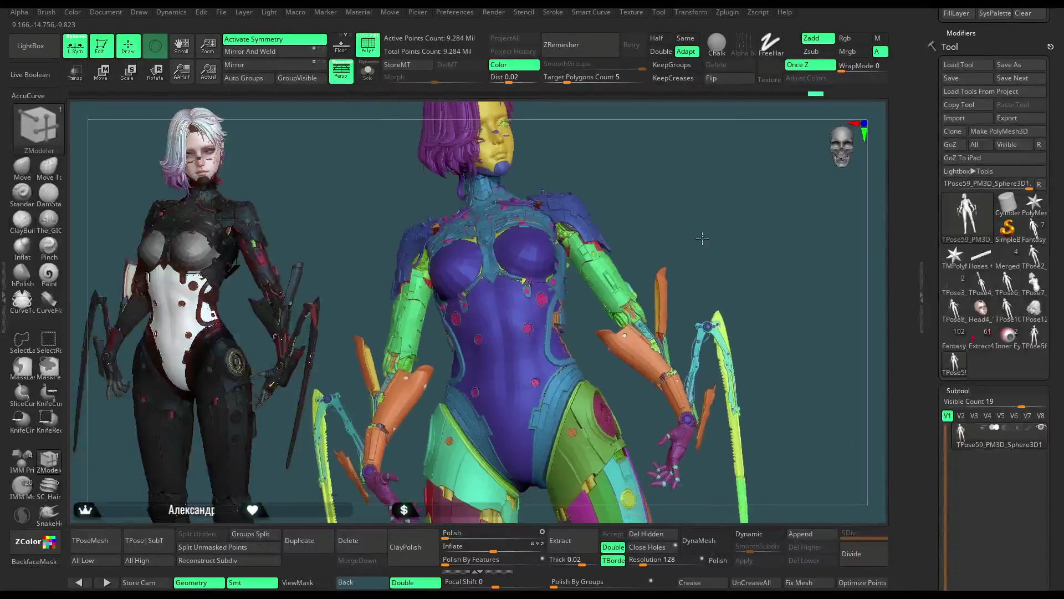
Pick the Move brush and enlarge its Draw Size to about 286.
{"action": "key", "text": "space"}
{"action": "left_click", "coordinate": [22, 166]}
{"action": "key", "text": "space"}
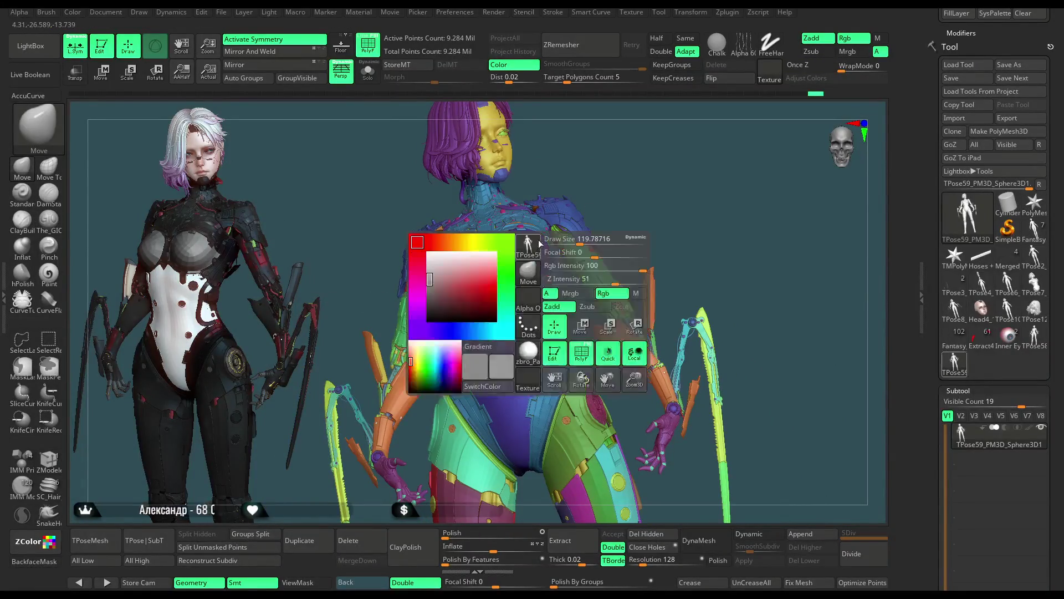
{"action": "left_click_drag", "start_coordinate": [578, 242], "coordinate": [597, 239]}
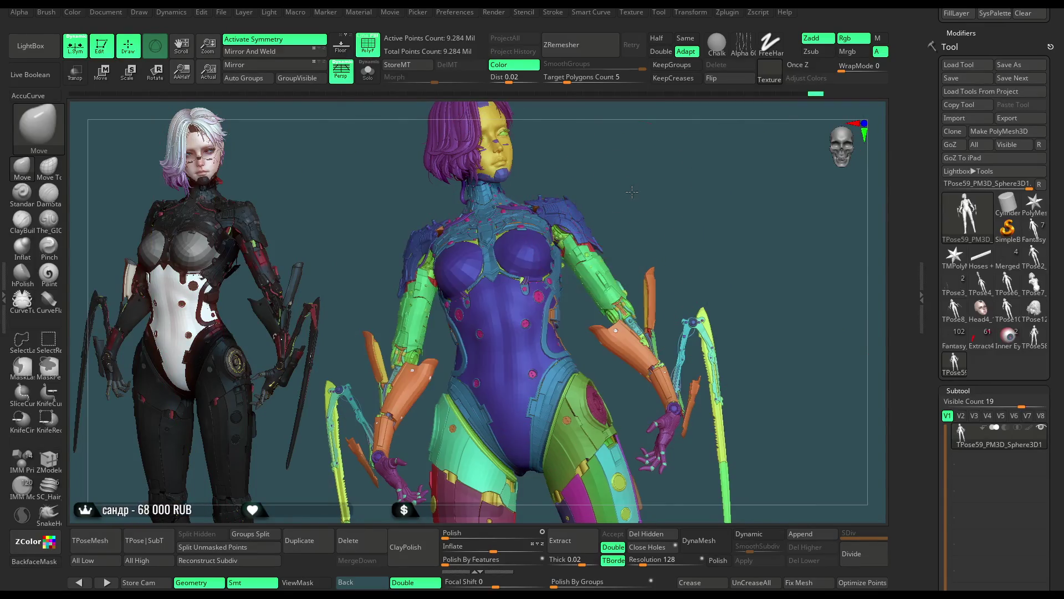
Orbit to the figure's back and shrink the brush to about 100 near the shoulder.
{"action": "right_click_drag", "start_coordinate": [582, 238], "coordinate": [597, 227], "text": "alt"}
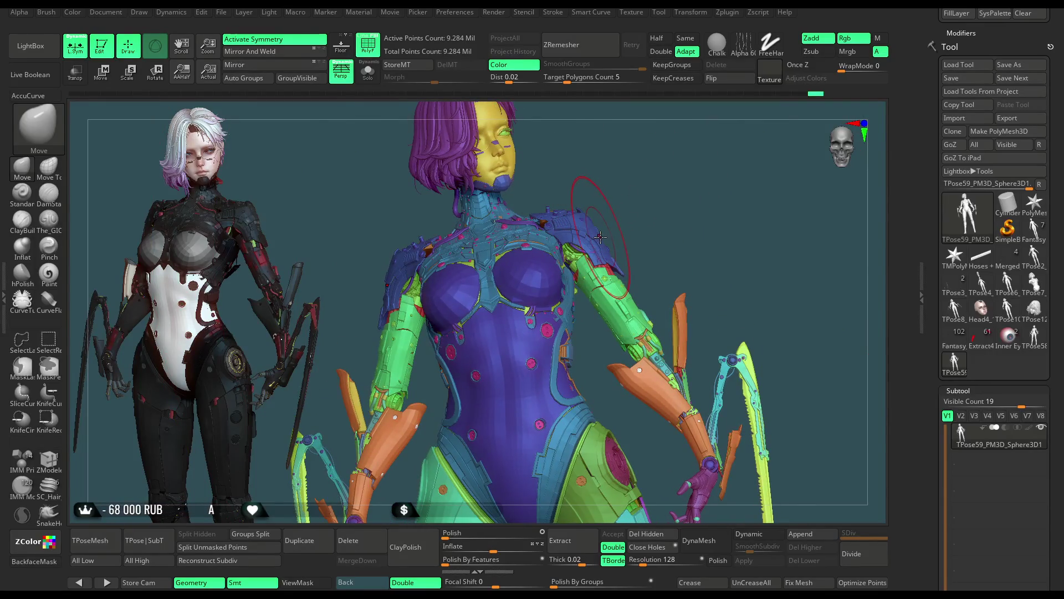
{"action": "mouse_move", "coordinate": [640, 188]}
{"action": "right_mouse_down"}
{"action": "mouse_move", "coordinate": [593, 169]}
{"action": "mouse_move", "coordinate": [604, 227]}
{"action": "right_mouse_up"}
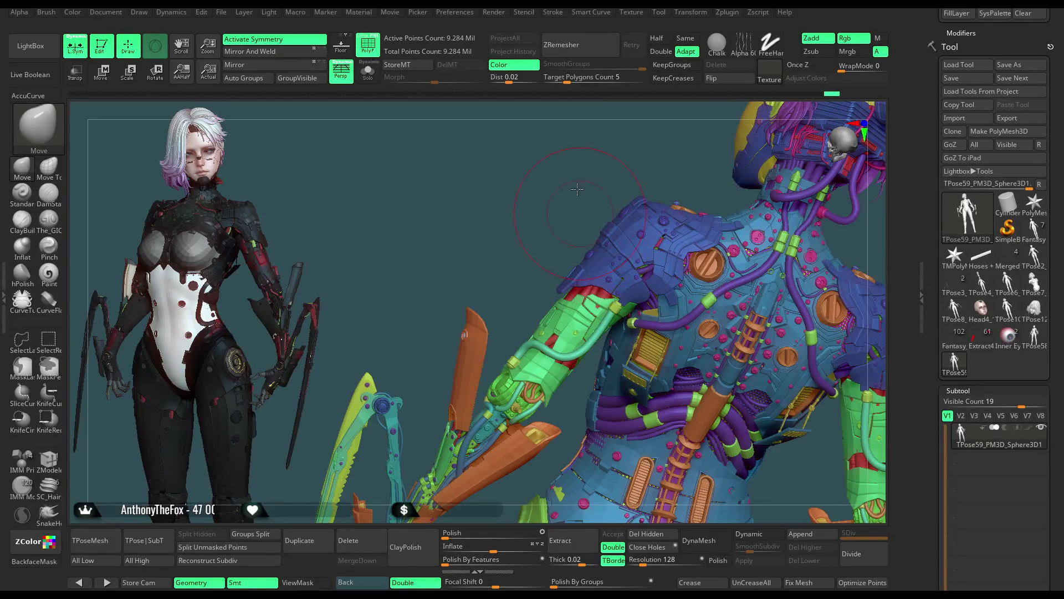
{"action": "right_click_drag", "start_coordinate": [577, 189], "coordinate": [591, 204]}
{"action": "key", "text": "space"}
{"action": "left_click_drag", "start_coordinate": [626, 192], "coordinate": [635, 192]}
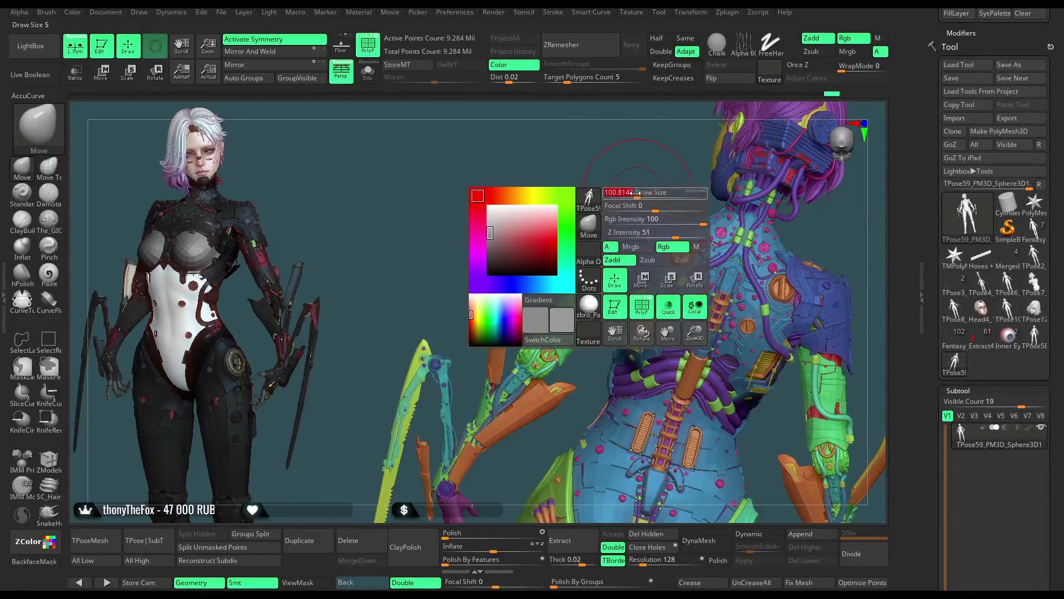
{"action": "mouse_move", "coordinate": [636, 193]}
{"action": "right_mouse_down", "text": "alt"}
{"action": "mouse_move", "coordinate": [607, 229]}
{"action": "mouse_move", "coordinate": [647, 157]}
{"action": "mouse_move", "coordinate": [621, 161]}
{"action": "right_mouse_up", "text": "alt"}
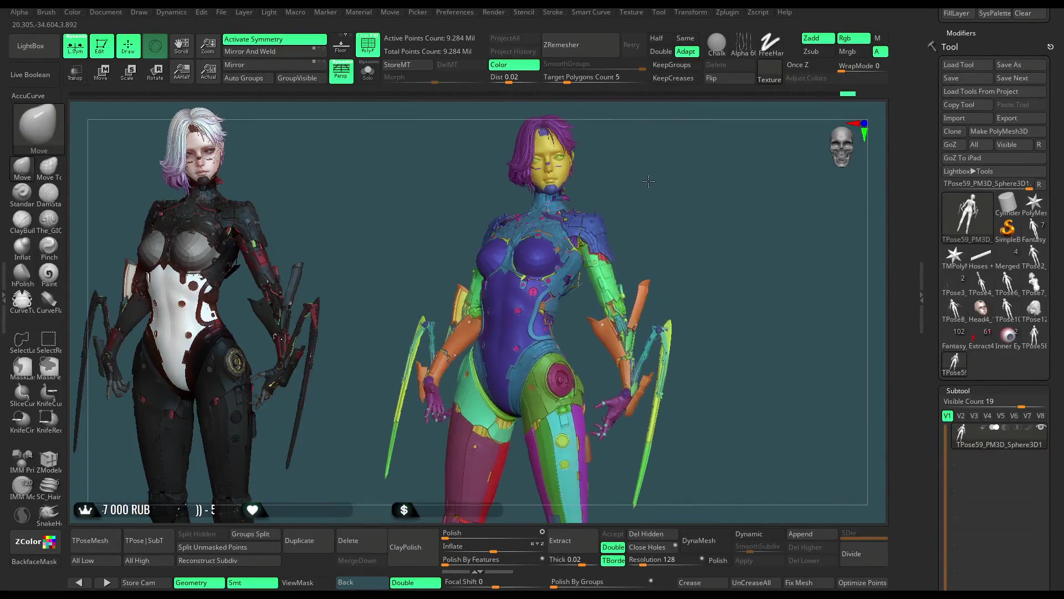
Save the polygrouped T-pose project from the File menu.
{"action": "left_click", "coordinate": [223, 15]}
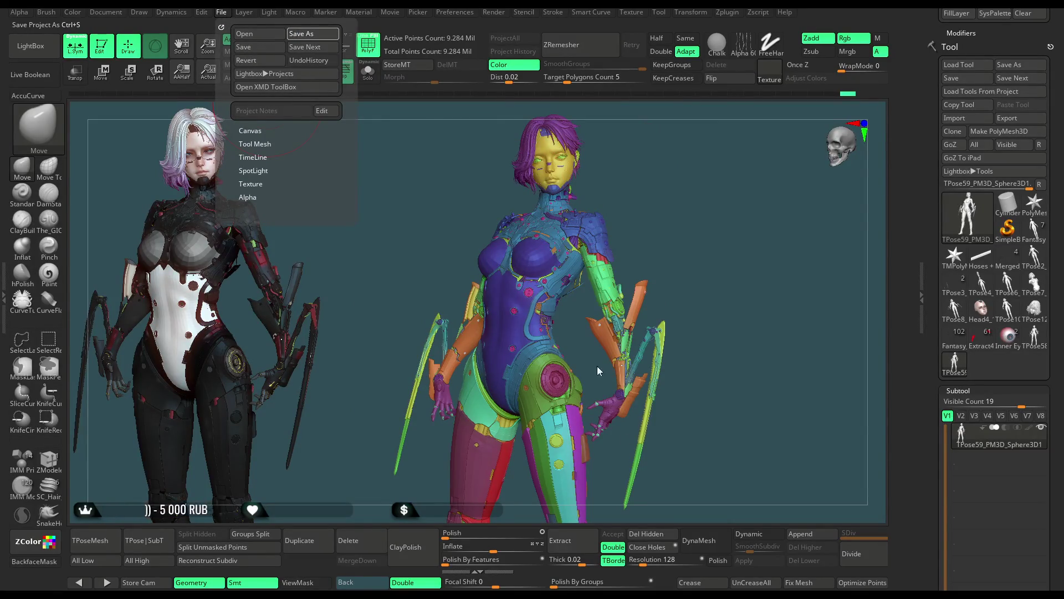
{"action": "key", "text": "ctrl+s"}
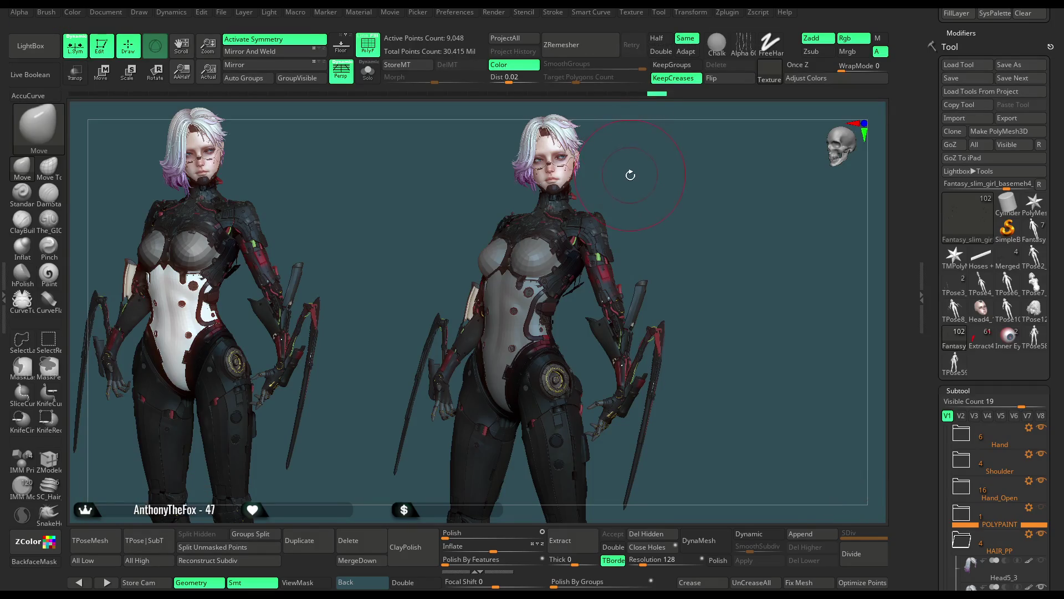
Save the posed project with its dark-suited chest from the File menu.
{"action": "left_click", "coordinate": [221, 11]}
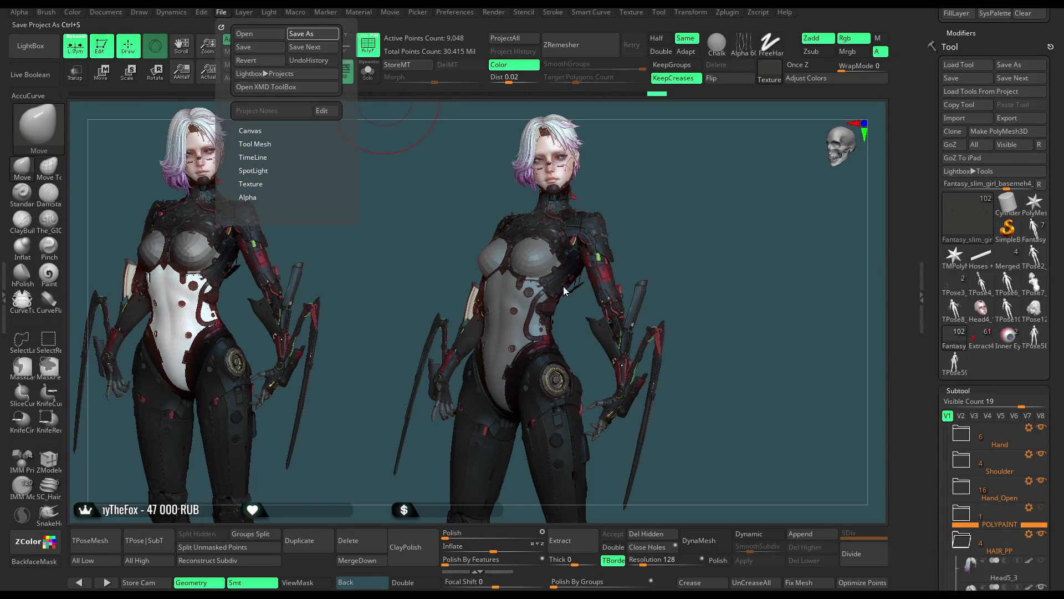
{"action": "key", "text": "ctrl+s"}
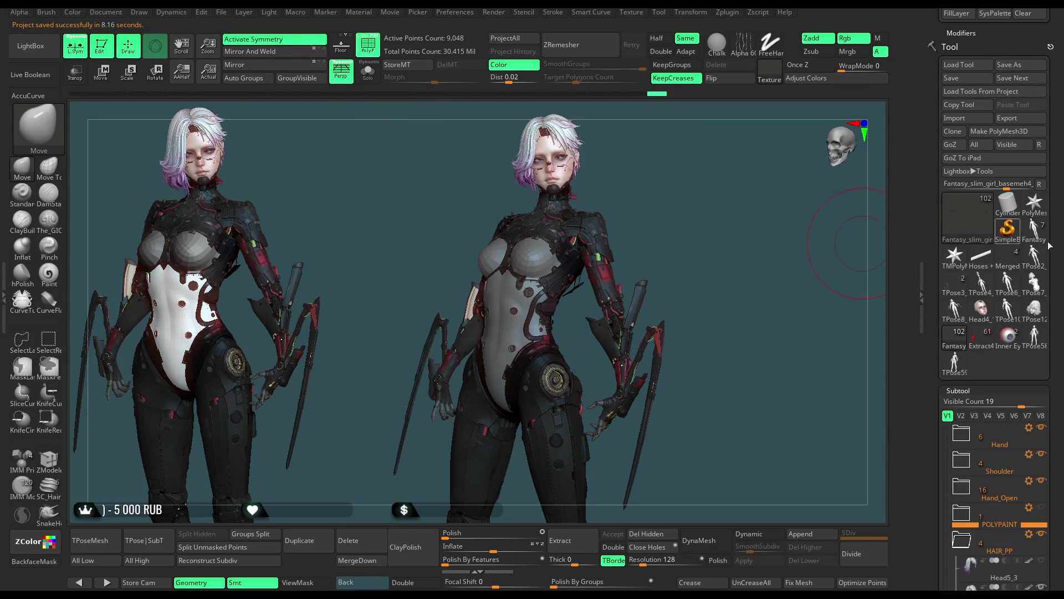
Set the main colour to pure white.
{"action": "left_click_drag", "start_coordinate": [1061, 167], "coordinate": [1061, 277]}
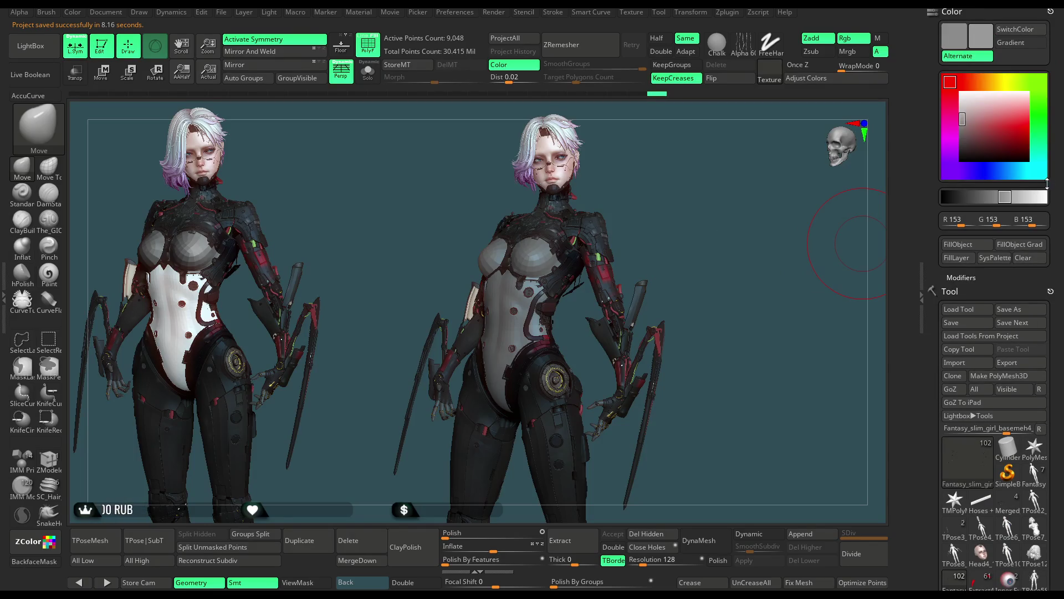
{"action": "left_click", "coordinate": [962, 100]}
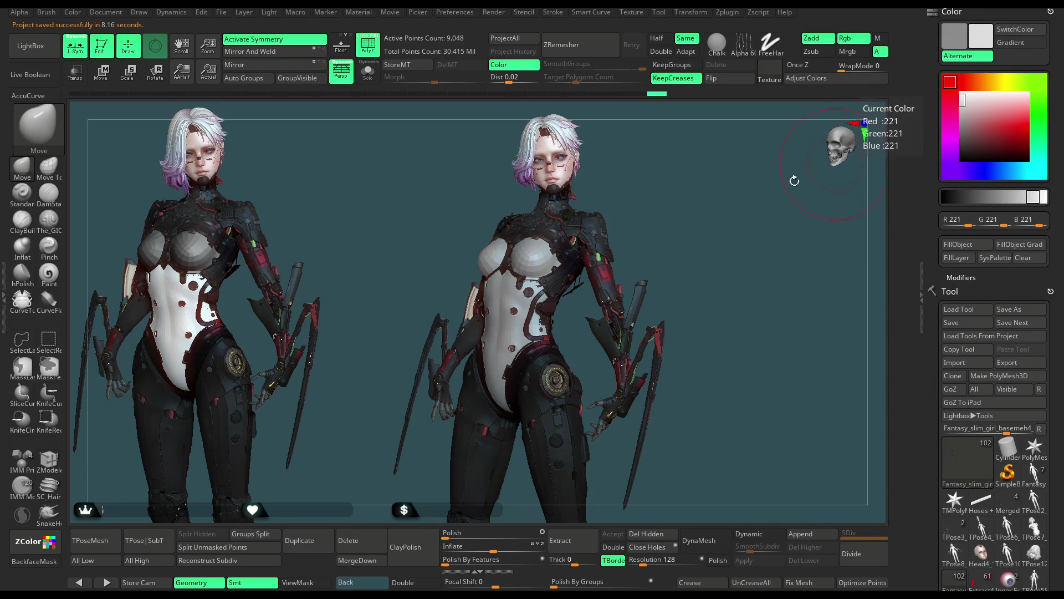
{"action": "left_click", "coordinate": [963, 94]}
Turn the posed figure to face front, frame the upper body, and select the Head5_6 hair subtool.
{"action": "mouse_move", "coordinate": [688, 197]}
{"action": "left_mouse_down"}
{"action": "mouse_move", "coordinate": [673, 198]}
{"action": "mouse_move", "coordinate": [721, 199]}
{"action": "mouse_move", "coordinate": [678, 191]}
{"action": "mouse_move", "coordinate": [682, 207]}
{"action": "left_mouse_up"}
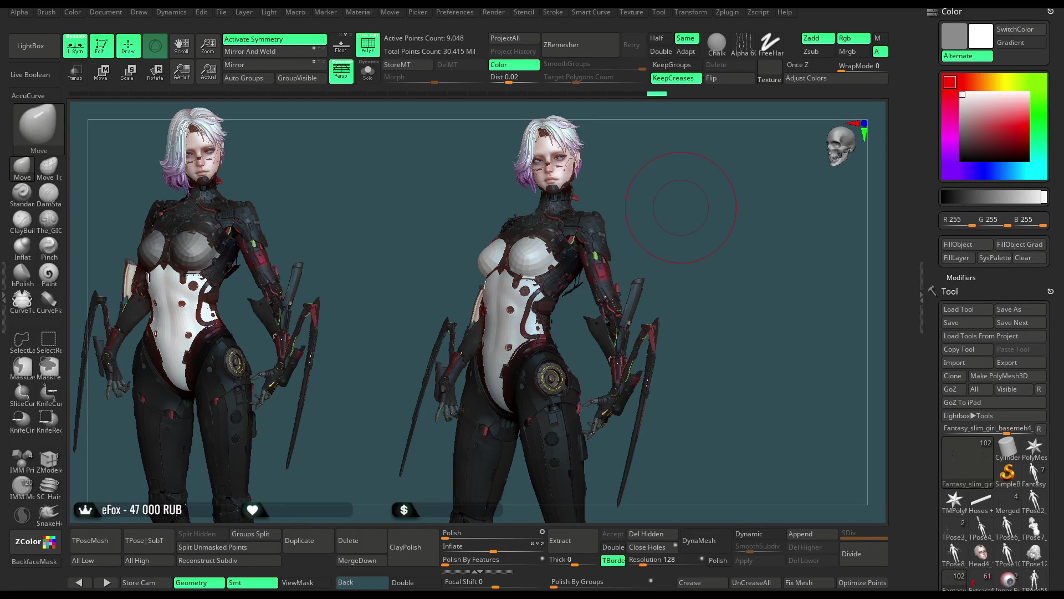
{"action": "mouse_move", "coordinate": [736, 283]}
{"action": "left_mouse_down"}
{"action": "mouse_move", "coordinate": [652, 275]}
{"action": "mouse_move", "coordinate": [734, 284]}
{"action": "mouse_move", "coordinate": [713, 278]}
{"action": "left_mouse_up"}
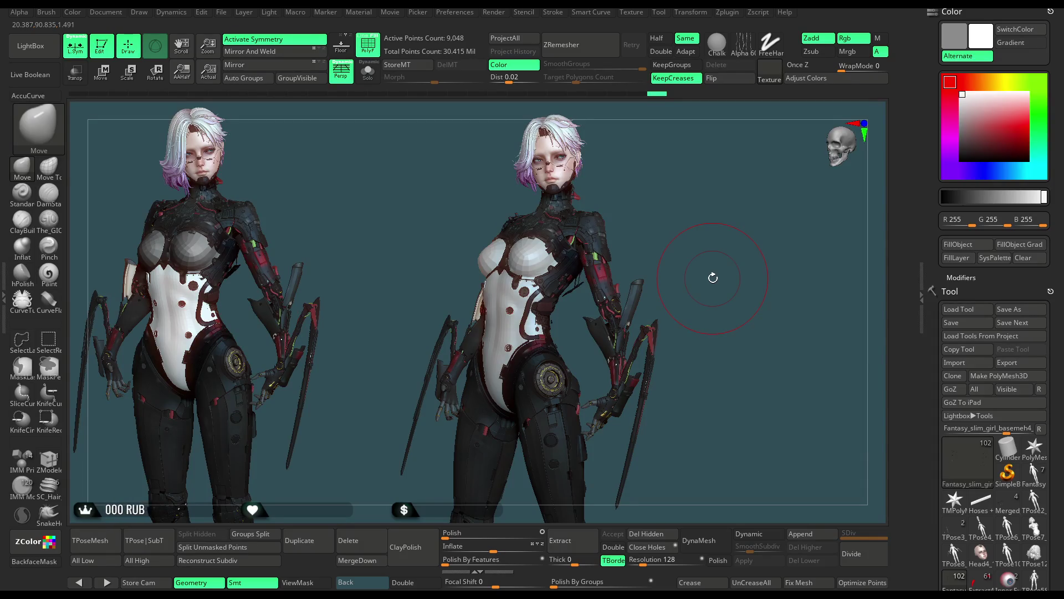
{"action": "mouse_move", "coordinate": [647, 208]}
{"action": "left_mouse_down"}
{"action": "mouse_move", "coordinate": [669, 191]}
{"action": "mouse_move", "coordinate": [638, 198]}
{"action": "left_mouse_up"}
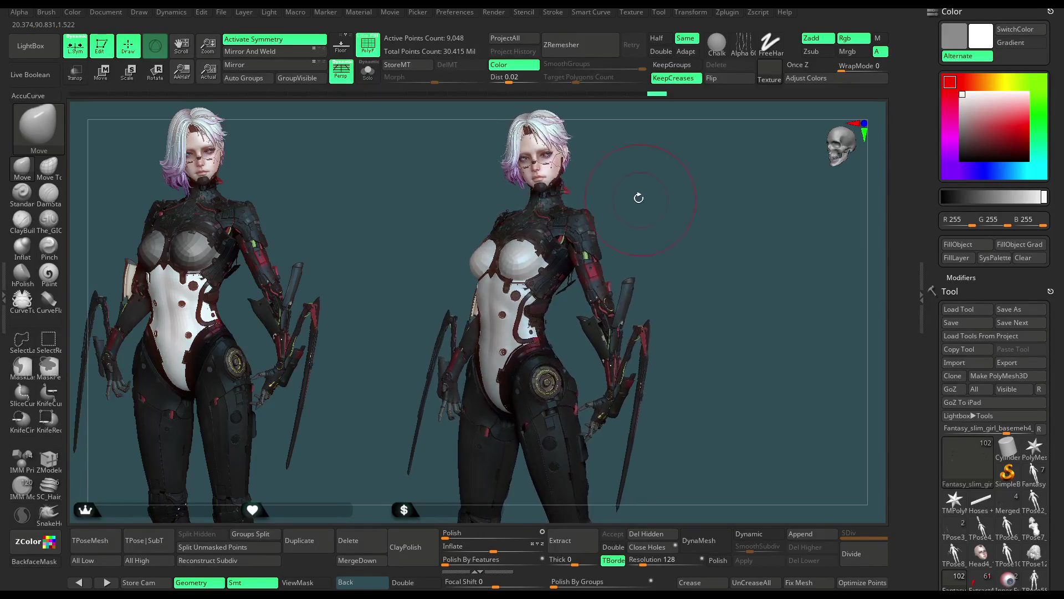
{"action": "mouse_move", "coordinate": [642, 201]}
{"action": "left_mouse_down"}
{"action": "mouse_move", "coordinate": [689, 182]}
{"action": "mouse_move", "coordinate": [536, 249]}
{"action": "mouse_move", "coordinate": [525, 213]}
{"action": "left_mouse_up"}
{"action": "left_click", "coordinate": [520, 238], "text": "alt"}
Zoom in on the face and Solo the Head5_6 hair subtool.
{"action": "mouse_move", "coordinate": [417, 123]}
{"action": "left_mouse_down", "text": "alt"}
{"action": "mouse_move", "coordinate": [459, 307]}
{"action": "mouse_move", "coordinate": [552, 245]}
{"action": "left_mouse_up", "text": "alt"}
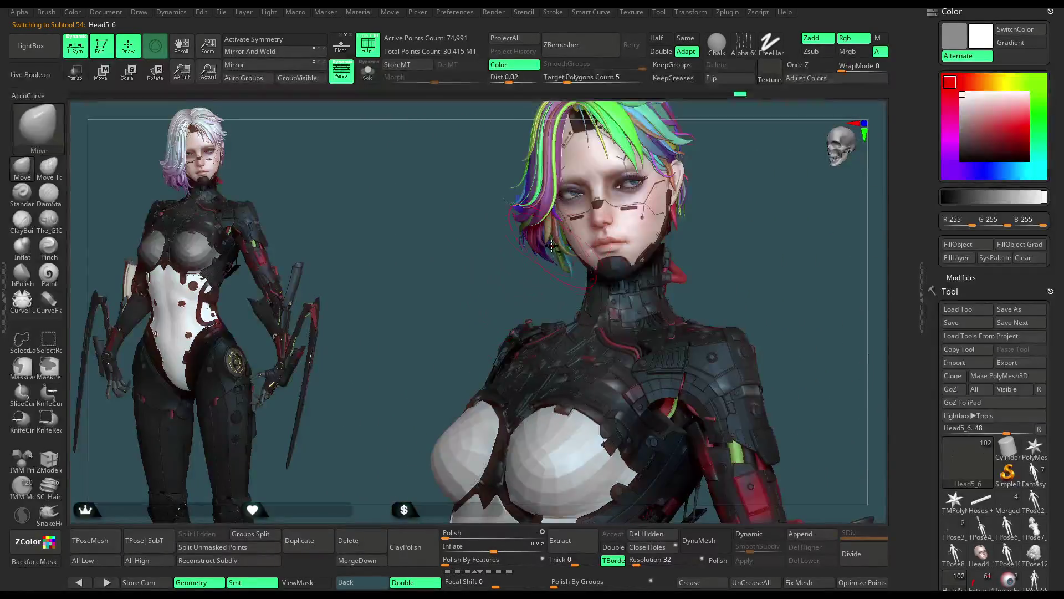
{"action": "left_click_drag", "start_coordinate": [525, 297], "coordinate": [578, 333], "text": "alt"}
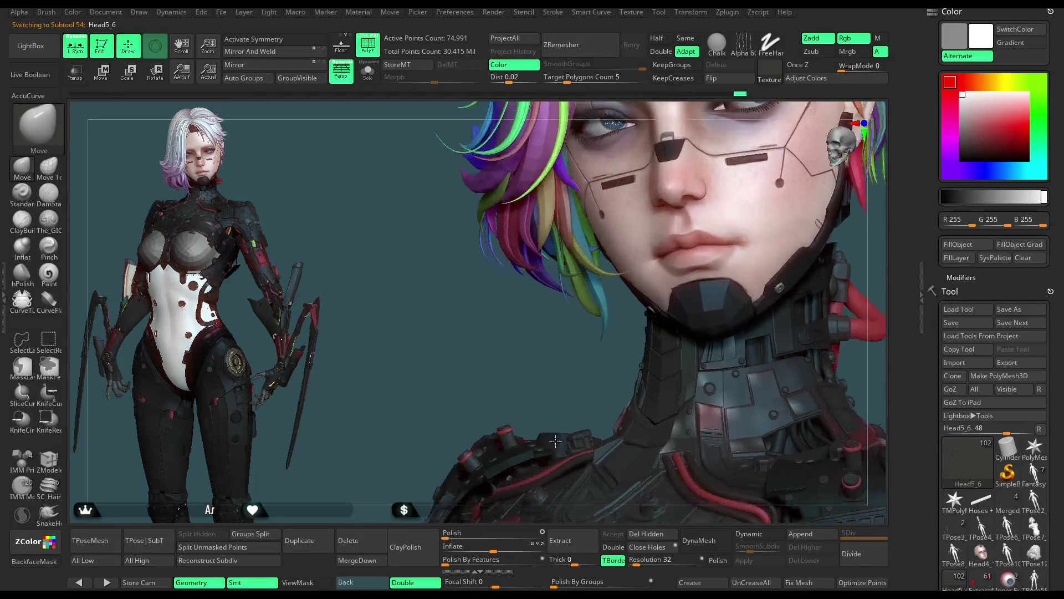
{"action": "key", "text": "space"}
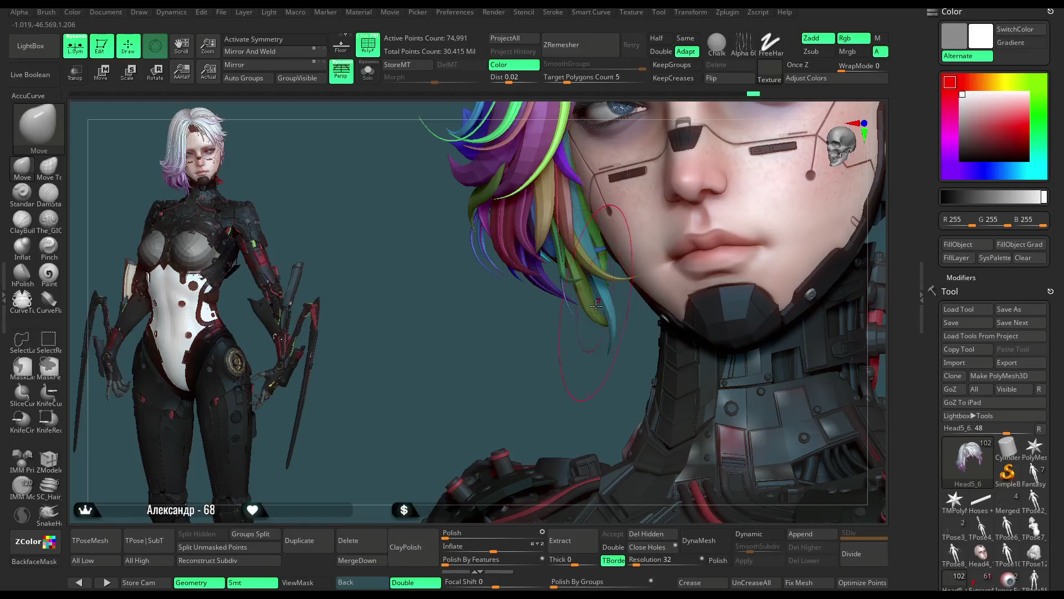
{"action": "mouse_move", "coordinate": [554, 362]}
{"action": "left_mouse_down"}
{"action": "mouse_move", "coordinate": [541, 358]}
{"action": "mouse_move", "coordinate": [487, 209]}
{"action": "left_mouse_up"}
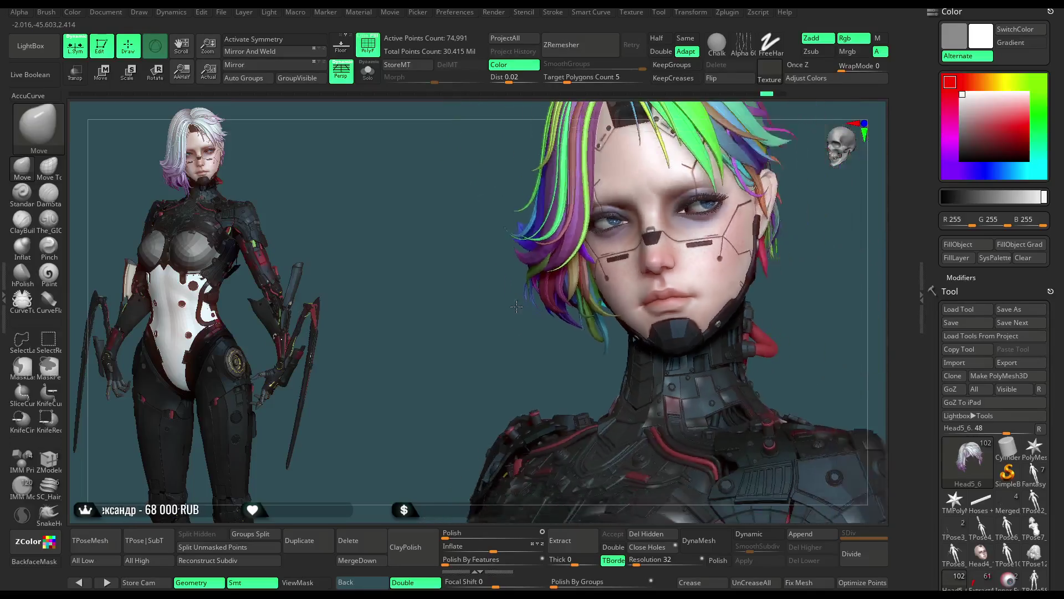
{"action": "left_click", "coordinate": [368, 71]}
{"action": "left_click_drag", "start_coordinate": [403, 124], "coordinate": [586, 251]}
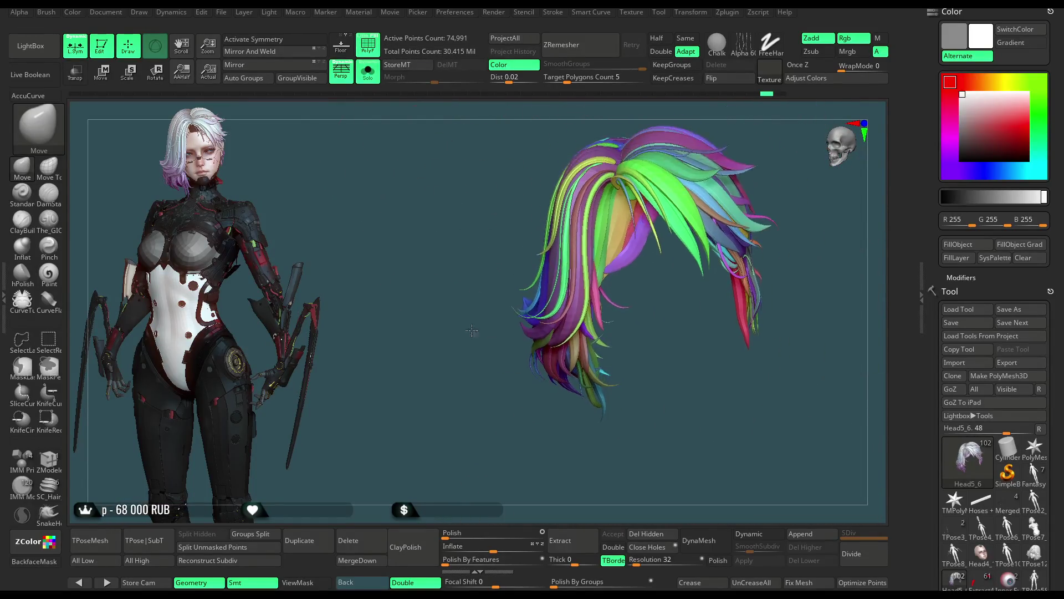
Hide the pink, red, green, yellow-green and blue strands one by one, then unhide all.
{"action": "left_click", "coordinate": [586, 250], "text": "ctrl+shift"}
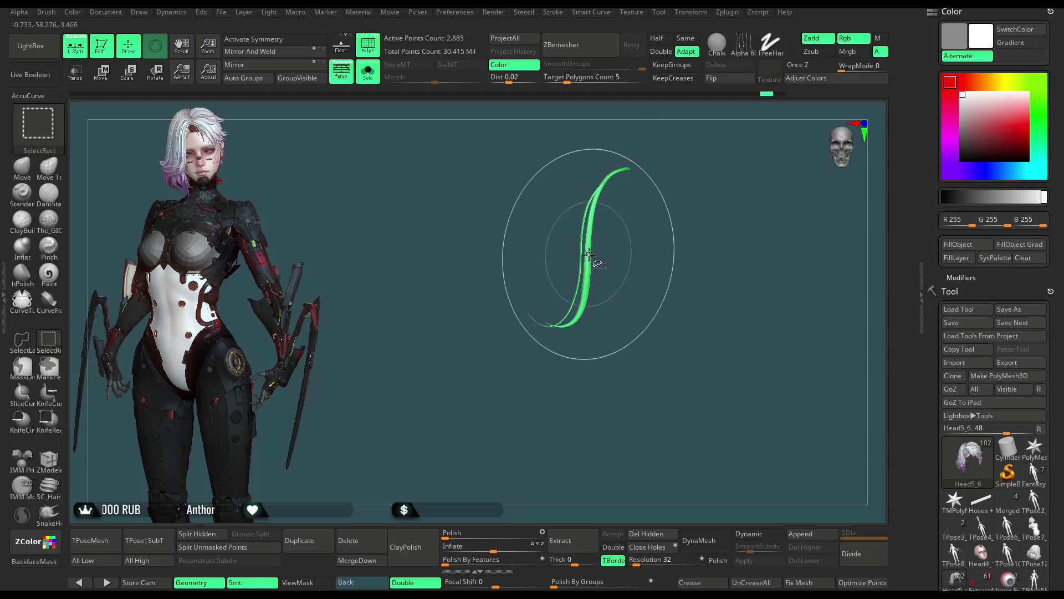
{"action": "left_click_drag", "start_coordinate": [629, 290], "coordinate": [593, 282], "text": "ctrl+shift"}
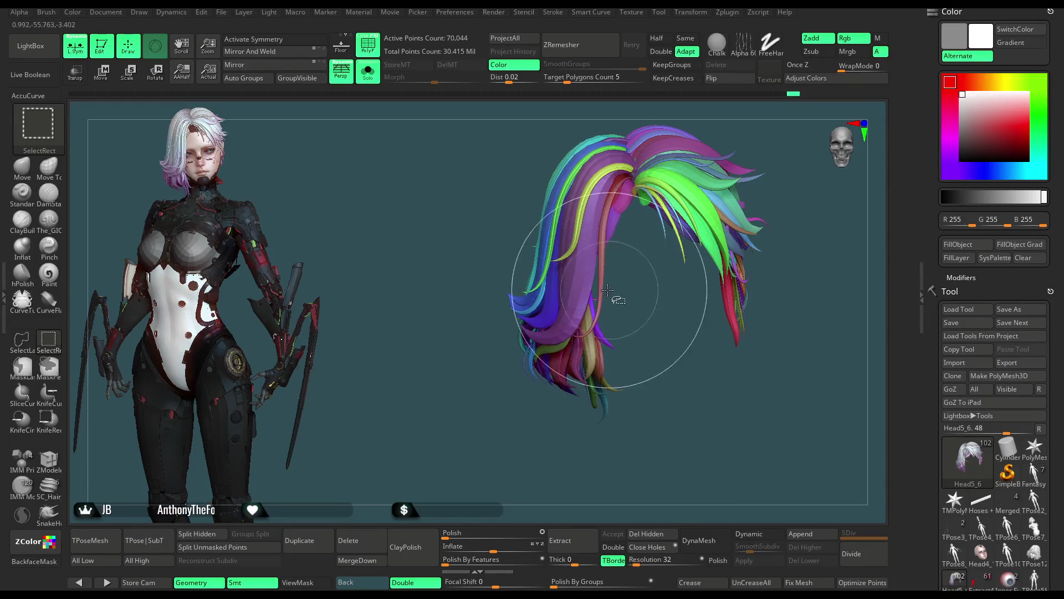
{"action": "left_click", "coordinate": [563, 286], "text": "ctrl+alt+shift"}
{"action": "left_click", "coordinate": [613, 285], "text": "ctrl+alt+shift"}
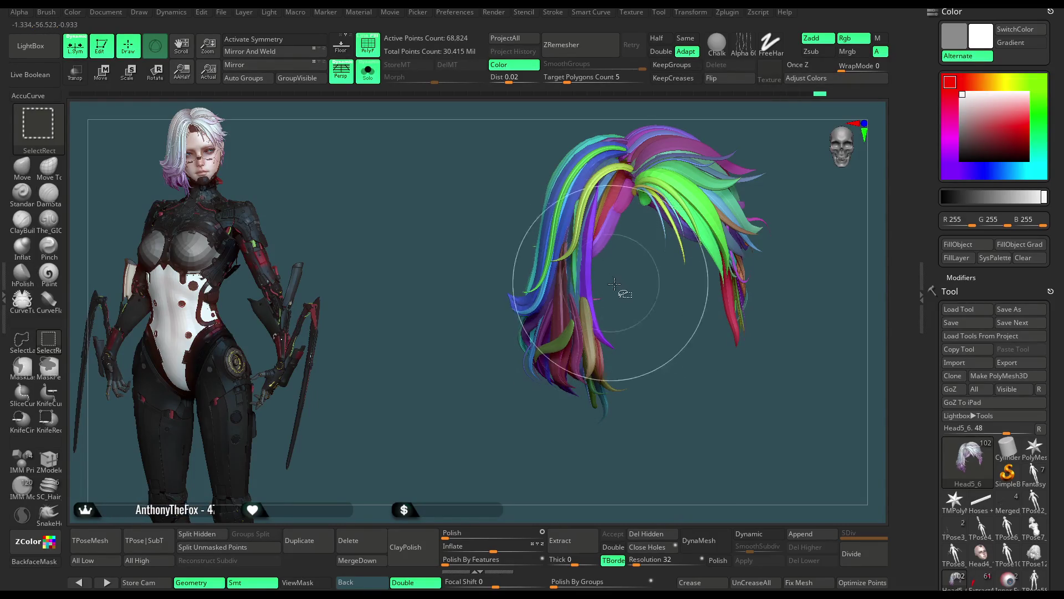
{"action": "left_click_drag", "start_coordinate": [621, 288], "coordinate": [640, 291]}
{"action": "left_click", "coordinate": [587, 327], "text": "ctrl+alt+shift"}
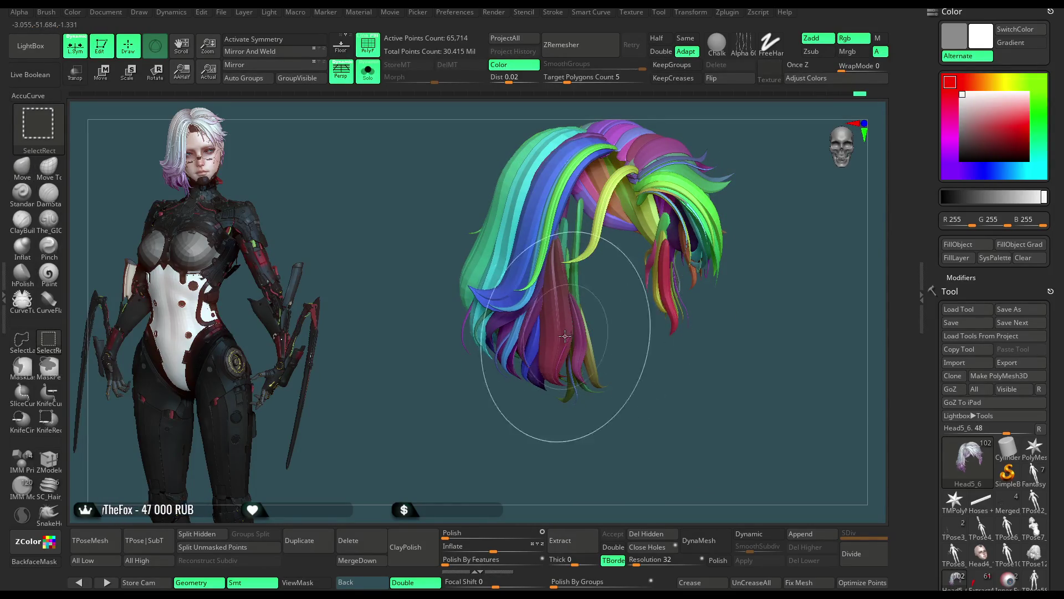
{"action": "left_click", "coordinate": [586, 346], "text": "ctrl+alt+shift"}
{"action": "left_click", "coordinate": [579, 341], "text": "ctrl+alt+shift"}
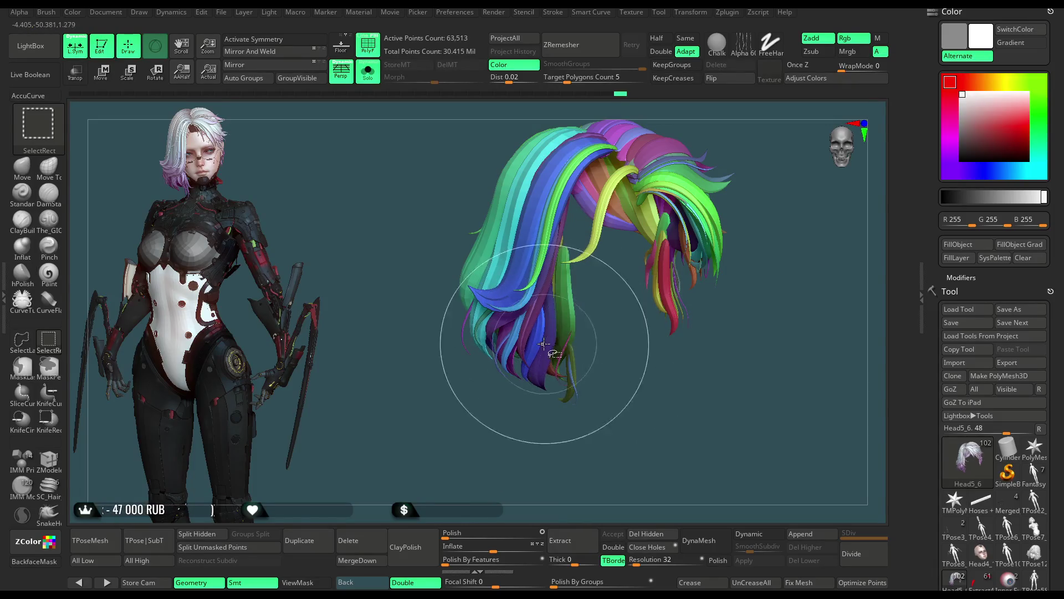
{"action": "left_click", "coordinate": [582, 333], "text": "ctrl+alt+shift"}
{"action": "left_click_drag", "start_coordinate": [607, 306], "coordinate": [593, 359], "text": "ctrl+alt+shift"}
{"action": "left_click_drag", "start_coordinate": [544, 432], "coordinate": [543, 432], "text": "ctrl+alt+shift"}
{"action": "left_click_drag", "start_coordinate": [558, 368], "coordinate": [510, 381]}
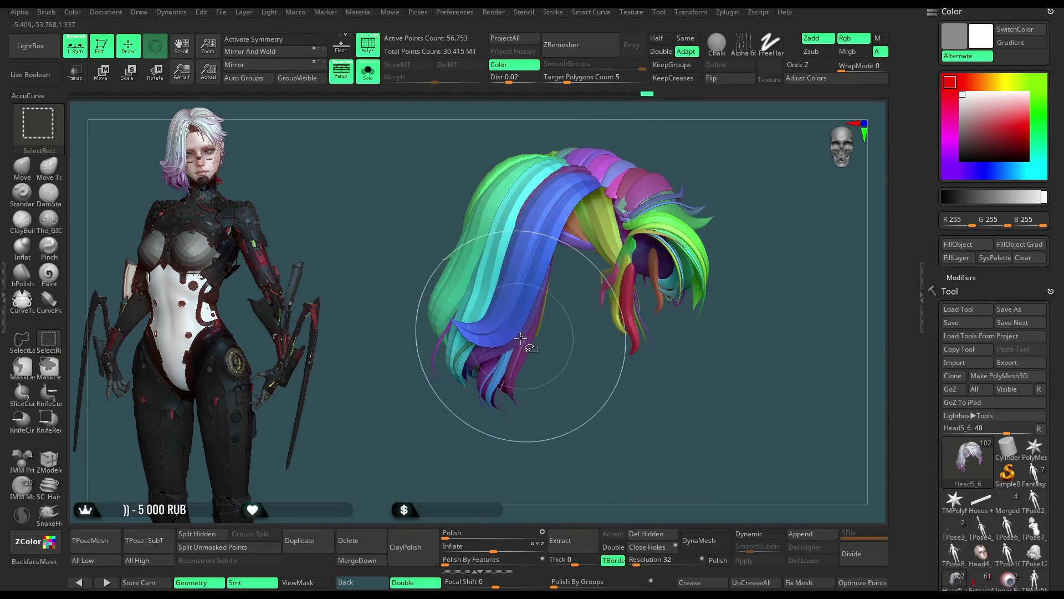
{"action": "left_click", "coordinate": [499, 343], "text": "ctrl+alt+shift"}
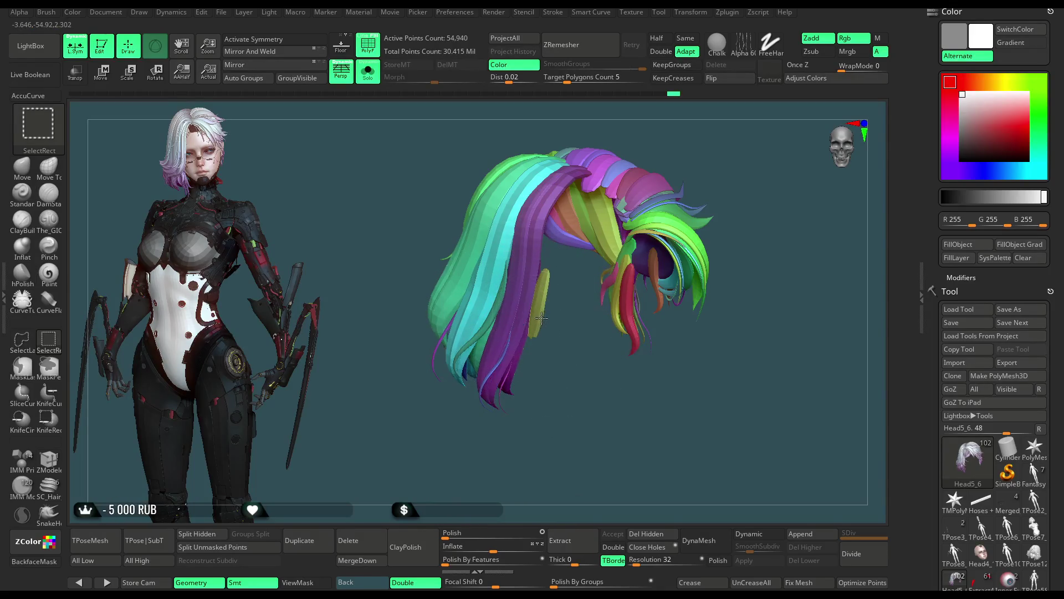
{"action": "left_click", "coordinate": [476, 438], "text": "ctrl+shift"}
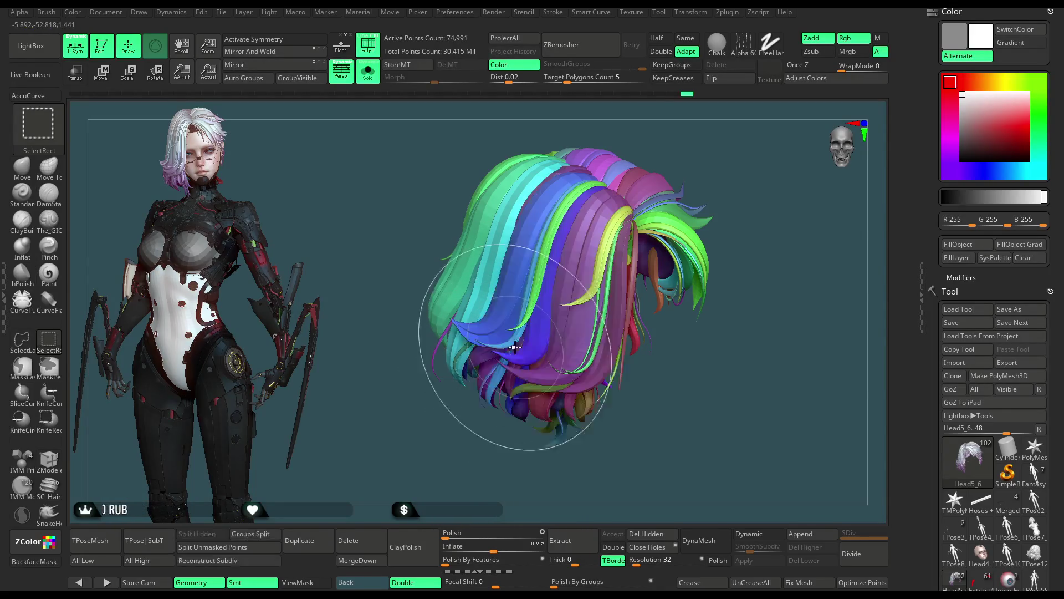
Hide the thin, cyan, magenta and purple strands from several angles, then restore the full hairpiece.
{"action": "left_click", "coordinate": [515, 347], "text": "ctrl+alt+shift"}
{"action": "mouse_move", "coordinate": [468, 442]}
{"action": "left_mouse_down"}
{"action": "mouse_move", "coordinate": [516, 406]}
{"action": "mouse_move", "coordinate": [510, 371]}
{"action": "left_mouse_up"}
{"action": "left_click", "coordinate": [532, 395], "text": "ctrl+alt+shift"}
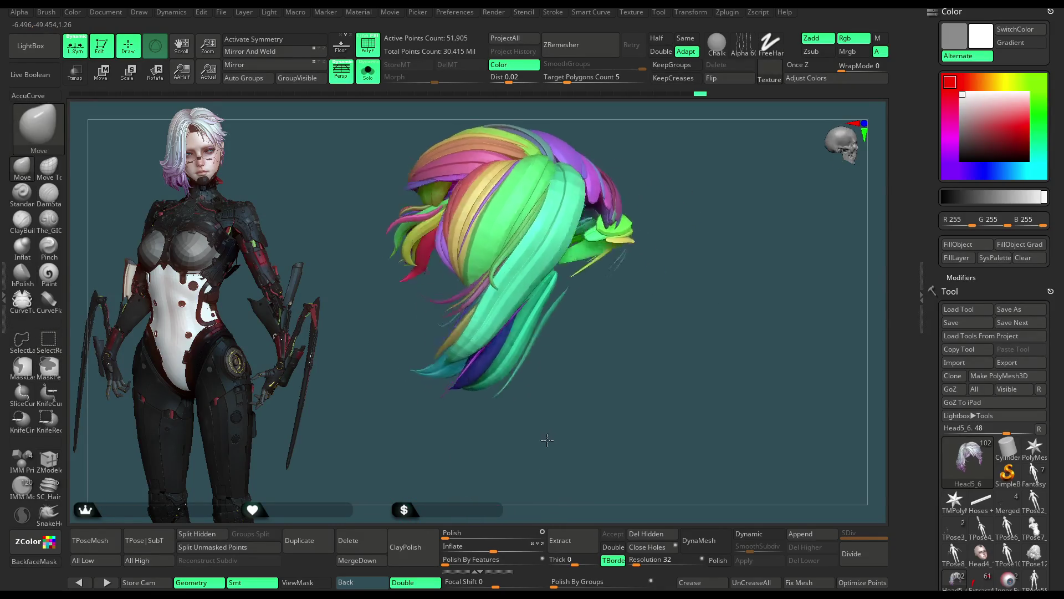
{"action": "left_click", "coordinate": [510, 373], "text": "ctrl+alt+shift"}
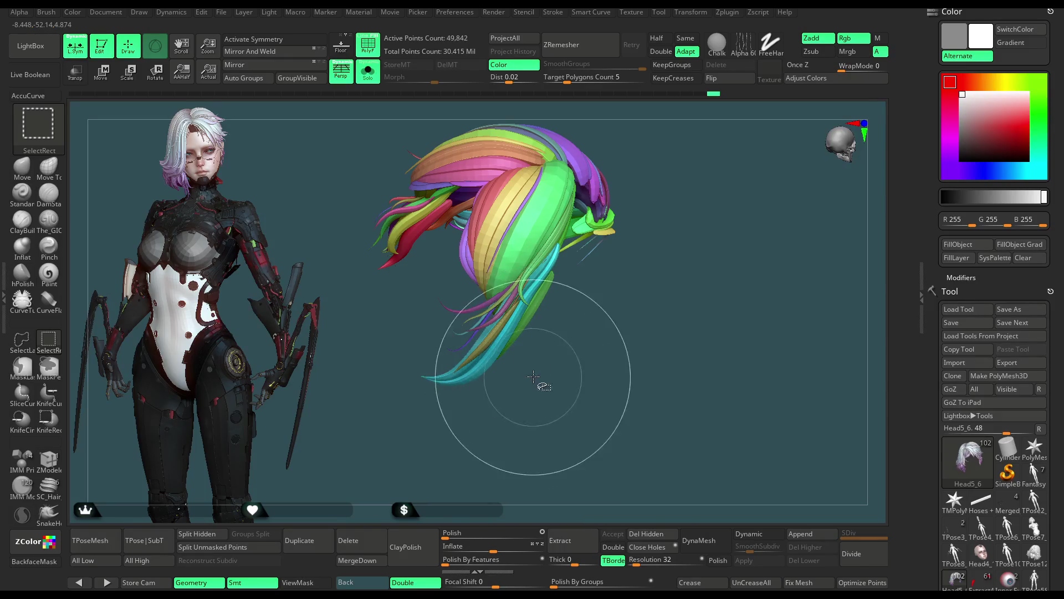
{"action": "left_click", "coordinate": [533, 377], "text": "ctrl+alt+shift"}
{"action": "left_click_drag", "start_coordinate": [533, 377], "coordinate": [487, 351]}
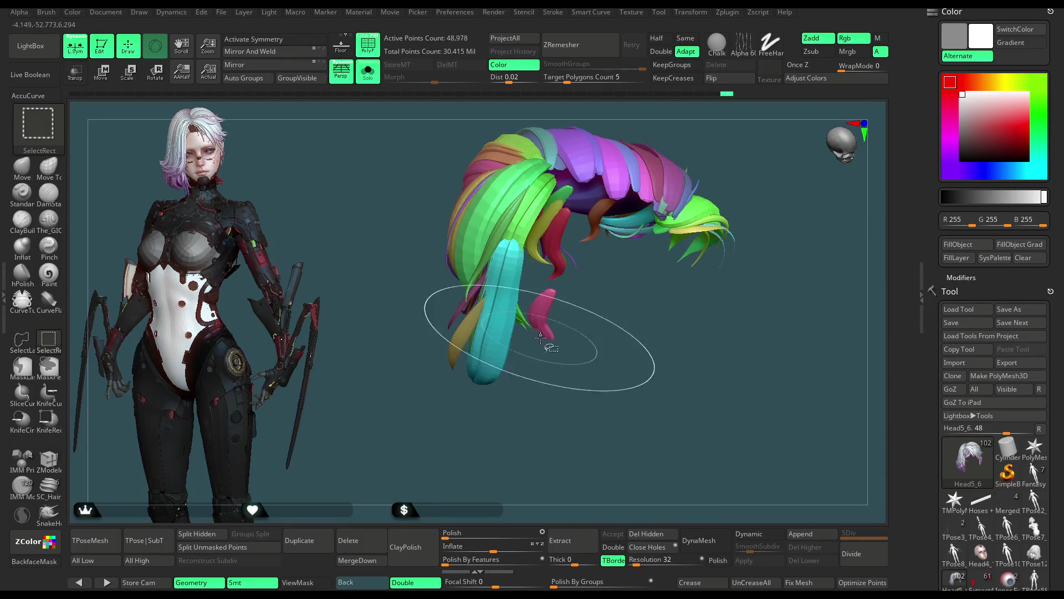
{"action": "left_click_drag", "start_coordinate": [551, 350], "coordinate": [520, 322]}
{"action": "left_click", "coordinate": [520, 321], "text": "ctrl+alt+shift"}
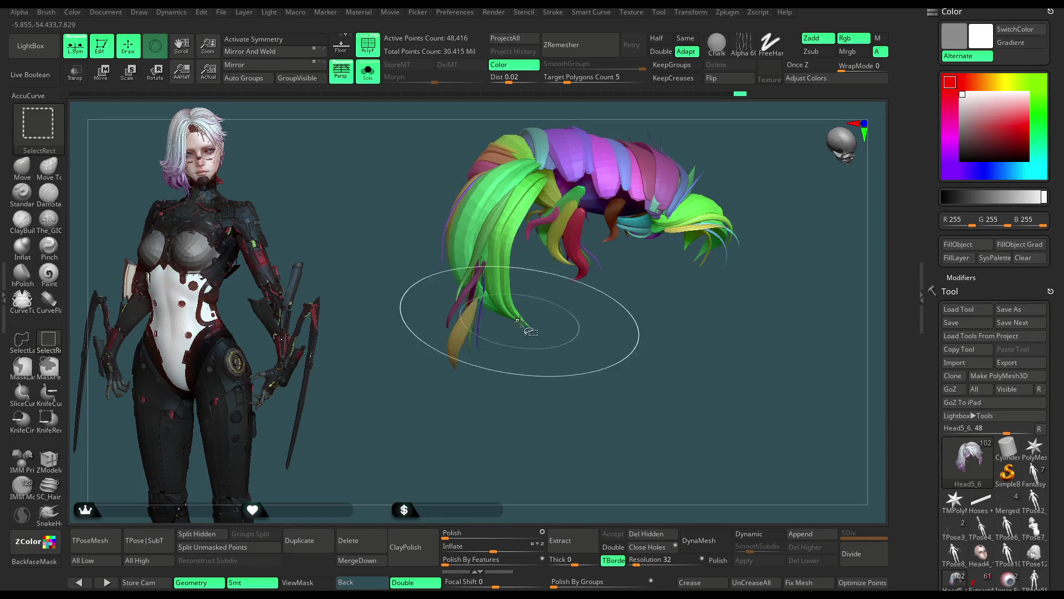
{"action": "left_click", "coordinate": [521, 323], "text": "ctrl+alt+shift"}
{"action": "left_click_drag", "start_coordinate": [484, 375], "coordinate": [513, 393]}
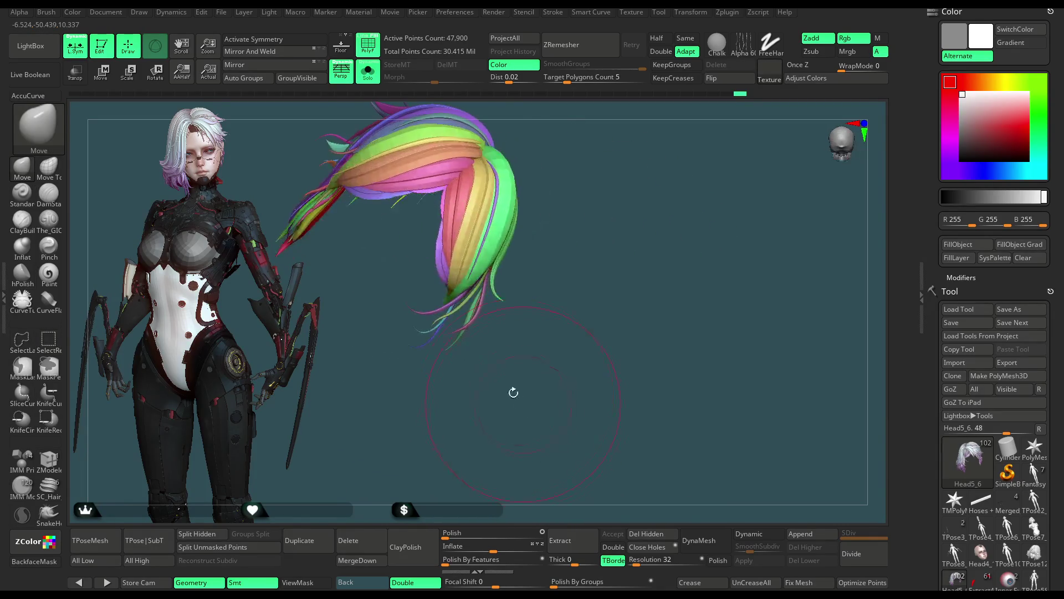
{"action": "left_click", "coordinate": [433, 312], "text": "ctrl+alt+shift"}
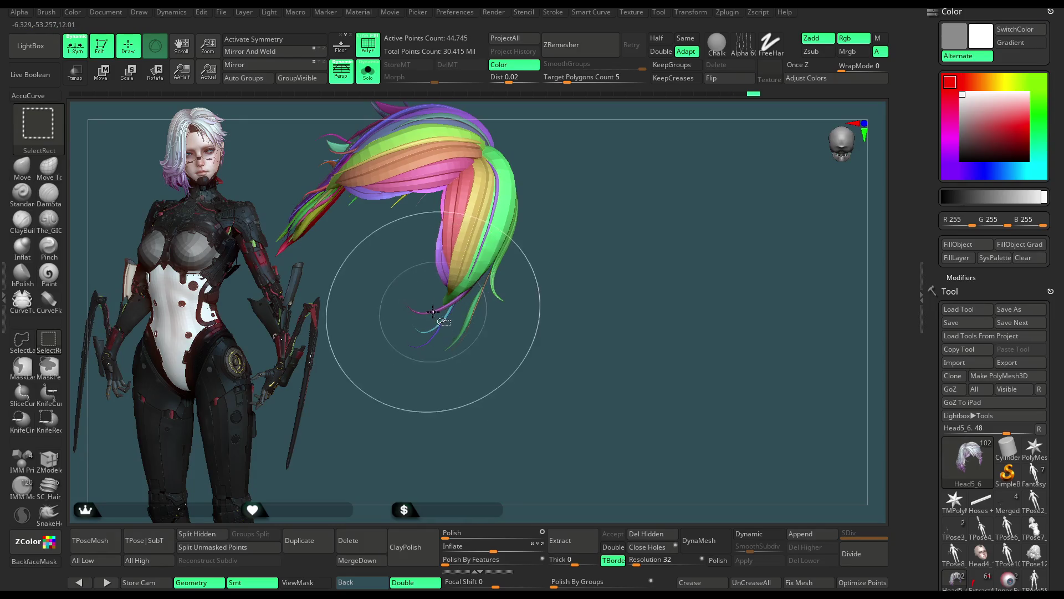
{"action": "left_click", "coordinate": [433, 313], "text": "ctrl+alt+shift"}
{"action": "left_click", "coordinate": [472, 325], "text": "ctrl+alt+shift"}
{"action": "mouse_move", "coordinate": [472, 326]}
{"action": "left_mouse_down"}
{"action": "mouse_move", "coordinate": [601, 137]}
{"action": "mouse_move", "coordinate": [583, 135]}
{"action": "left_mouse_up"}
{"action": "left_click", "coordinate": [593, 142], "text": "ctrl+shift"}
Turn Solo off and attach a Bend Curve deformer to the hair with the Transpose gizmo.
{"action": "key", "text": "w"}
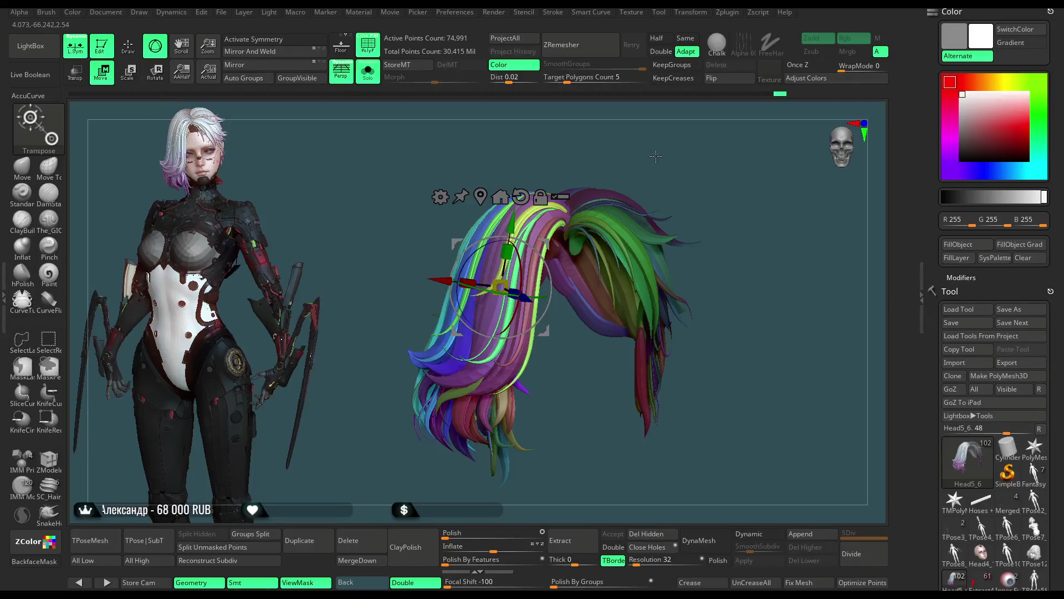
{"action": "left_click_drag", "start_coordinate": [656, 156], "coordinate": [644, 153]}
{"action": "left_click", "coordinate": [368, 71]}
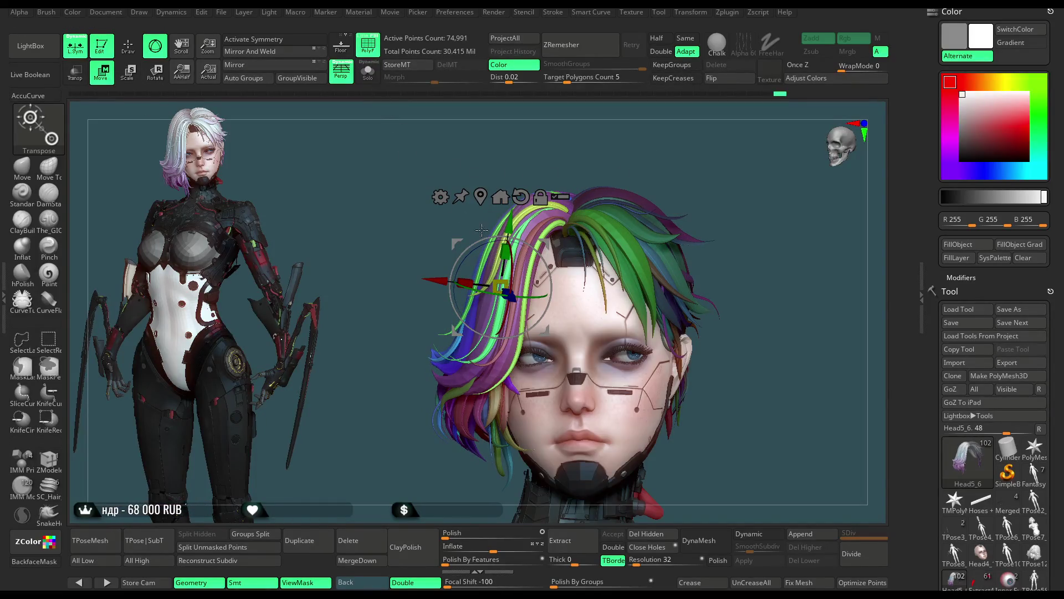
{"action": "left_click", "coordinate": [440, 198]}
{"action": "left_click", "coordinate": [546, 235]}
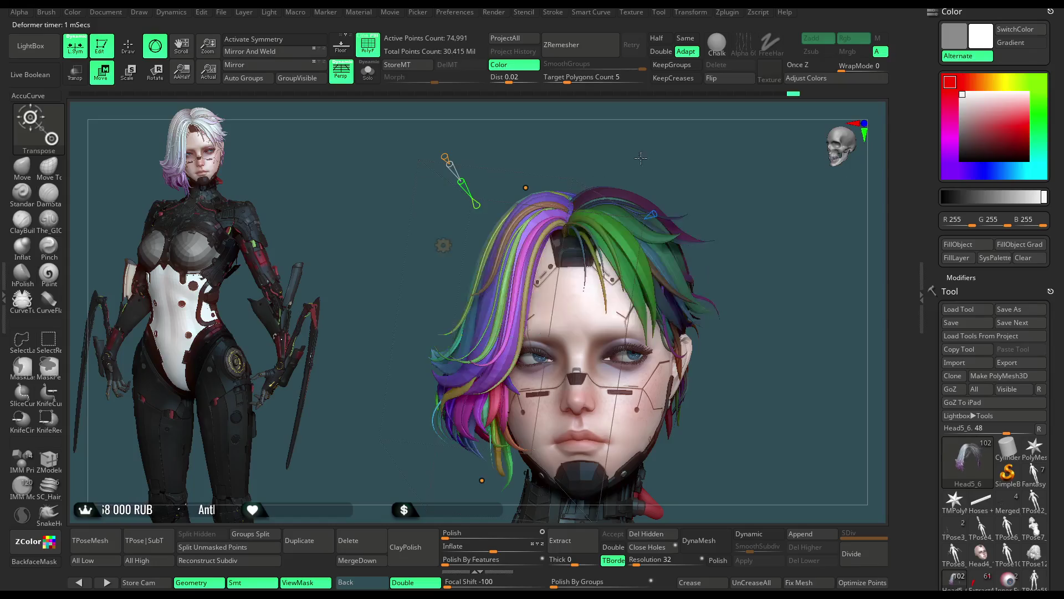
Drag the bend curve handles to curve the strands beside the face down and left.
{"action": "left_click_drag", "start_coordinate": [432, 108], "coordinate": [438, 159]}
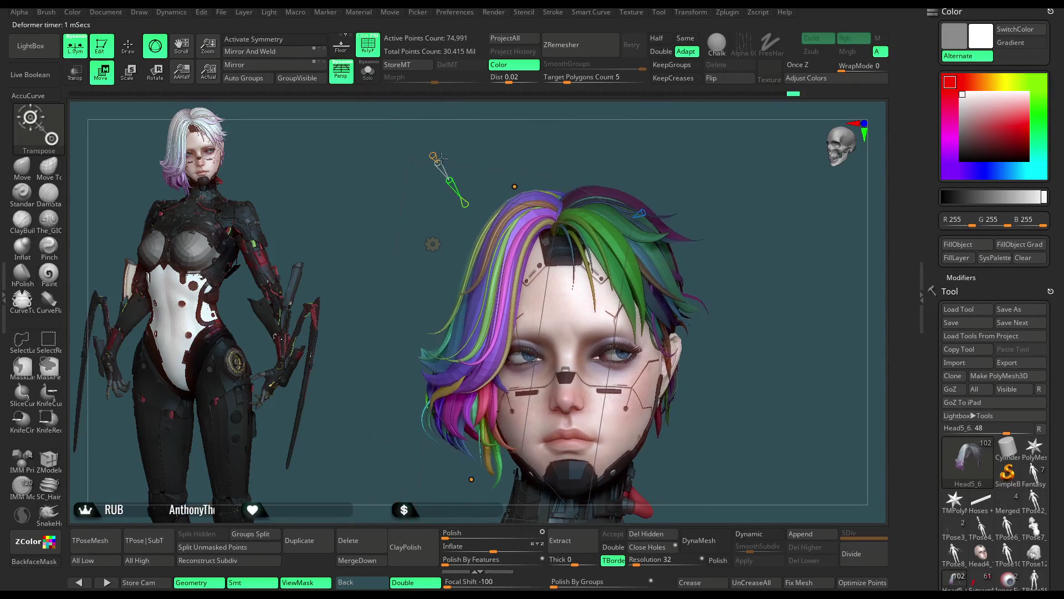
{"action": "left_click_drag", "start_coordinate": [698, 160], "coordinate": [666, 104]}
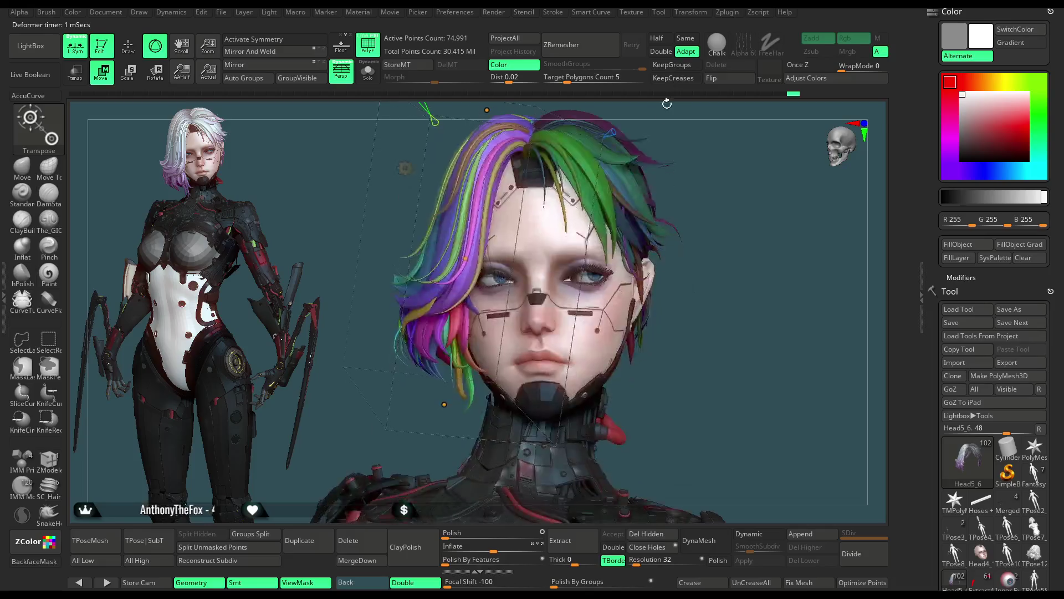
{"action": "left_click_drag", "start_coordinate": [444, 404], "coordinate": [402, 451]}
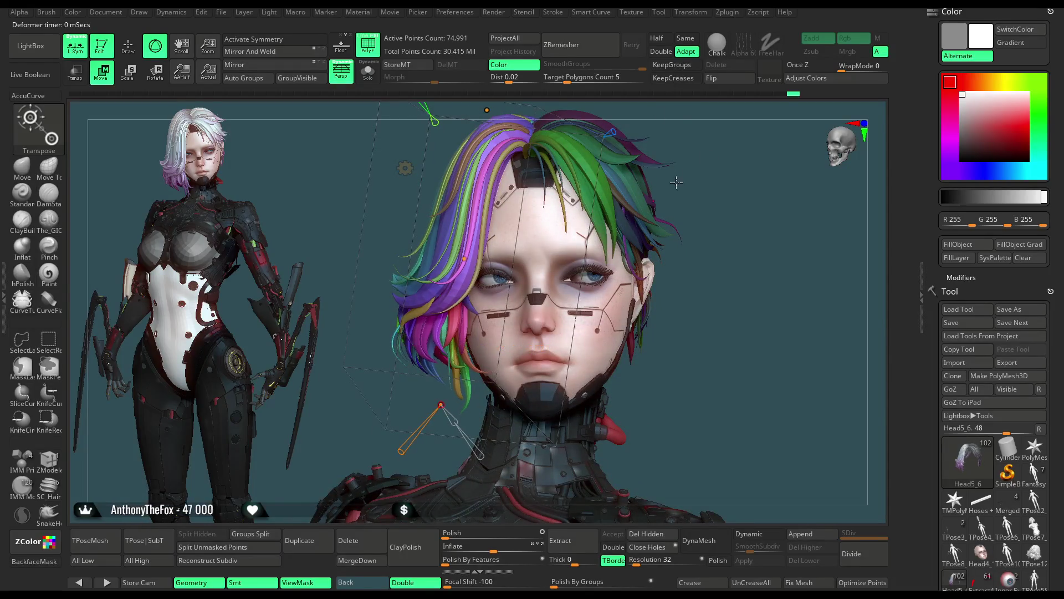
{"action": "left_click_drag", "start_coordinate": [727, 141], "coordinate": [710, 152]}
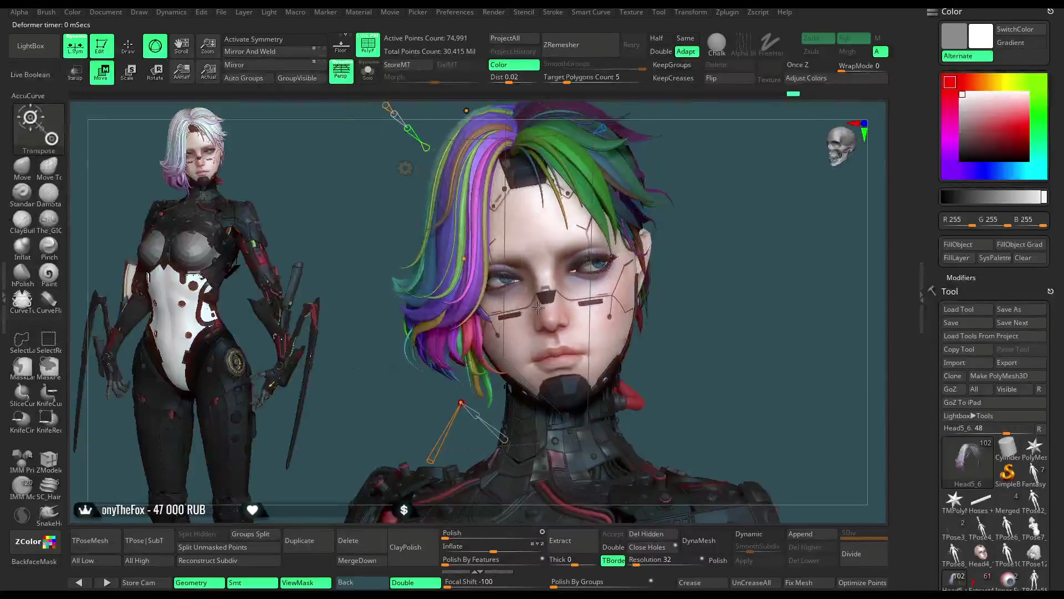
{"action": "left_click_drag", "start_coordinate": [463, 404], "coordinate": [456, 407]}
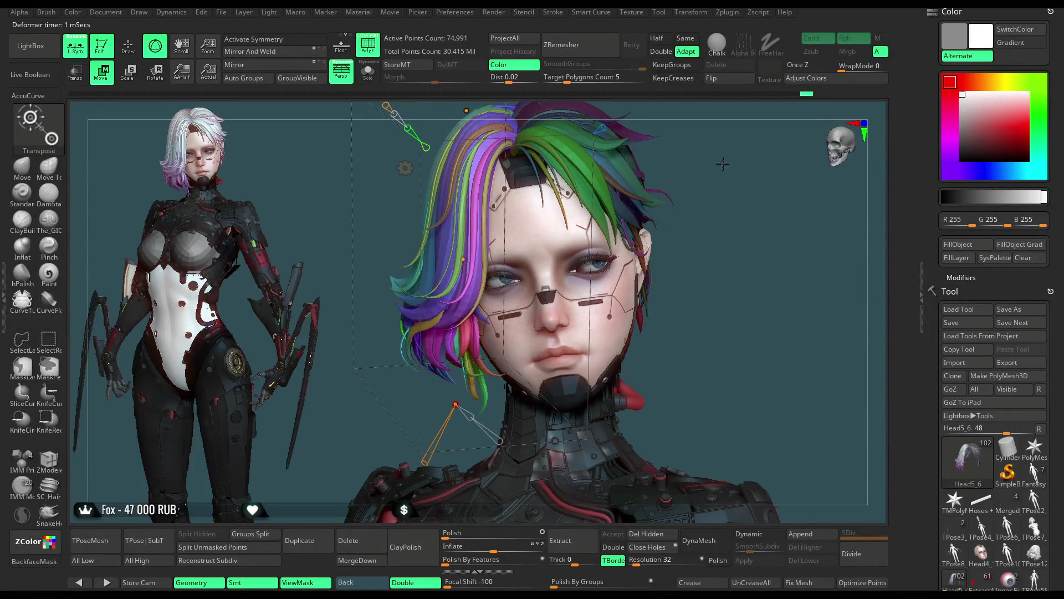
{"action": "left_click_drag", "start_coordinate": [723, 163], "coordinate": [723, 146]}
{"action": "left_click_drag", "start_coordinate": [455, 261], "coordinate": [472, 195]}
{"action": "mouse_move", "coordinate": [655, 124]}
{"action": "left_mouse_down", "text": "alt"}
{"action": "mouse_move", "coordinate": [663, 175]}
{"action": "mouse_move", "coordinate": [691, 155]}
{"action": "left_mouse_up", "text": "alt"}
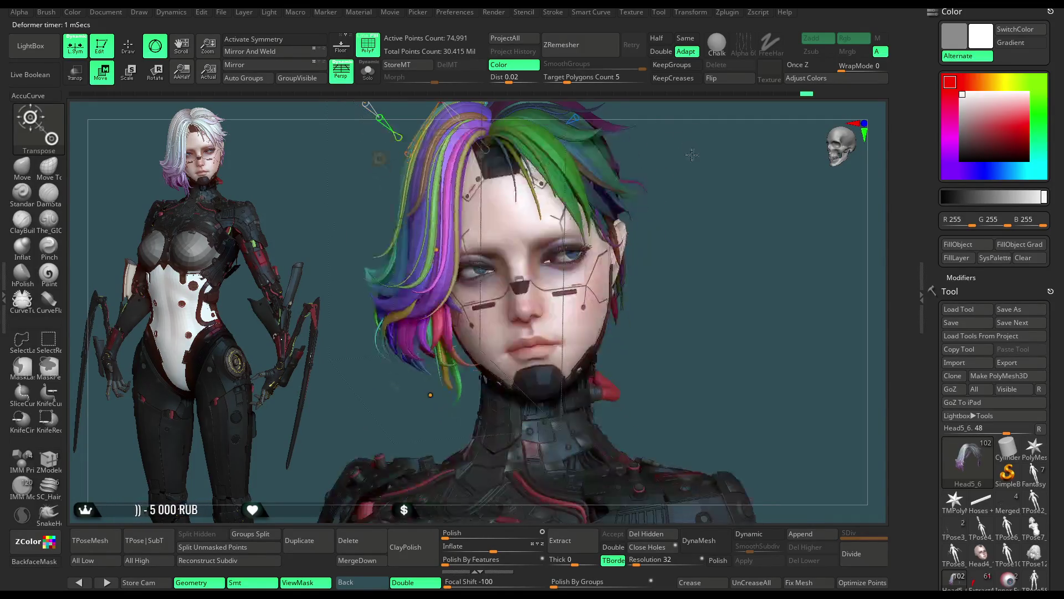
{"action": "left_click_drag", "start_coordinate": [427, 395], "coordinate": [405, 438]}
{"action": "mouse_move", "coordinate": [665, 249]}
{"action": "left_mouse_down"}
{"action": "mouse_move", "coordinate": [677, 167]}
{"action": "mouse_move", "coordinate": [689, 165]}
{"action": "left_mouse_up"}
{"action": "left_click_drag", "start_coordinate": [437, 360], "coordinate": [437, 361]}
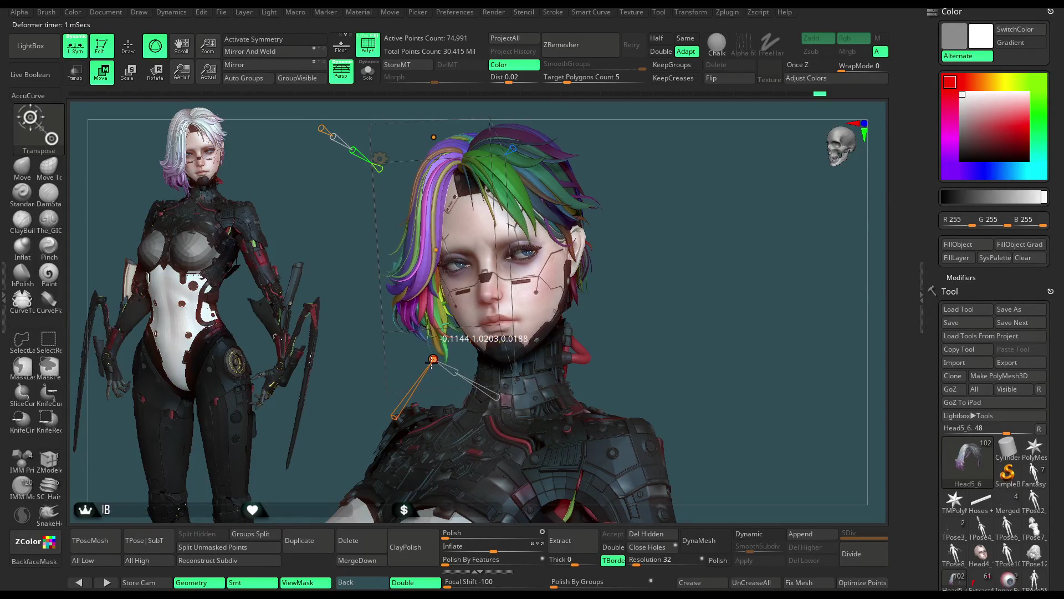
{"action": "mouse_move", "coordinate": [642, 220]}
{"action": "left_mouse_down"}
{"action": "mouse_move", "coordinate": [644, 185]}
{"action": "mouse_move", "coordinate": [627, 186]}
{"action": "left_mouse_up"}
Accept the bend and show the posed model with textures instead of polygroup colours.
{"action": "left_click", "coordinate": [381, 158]}
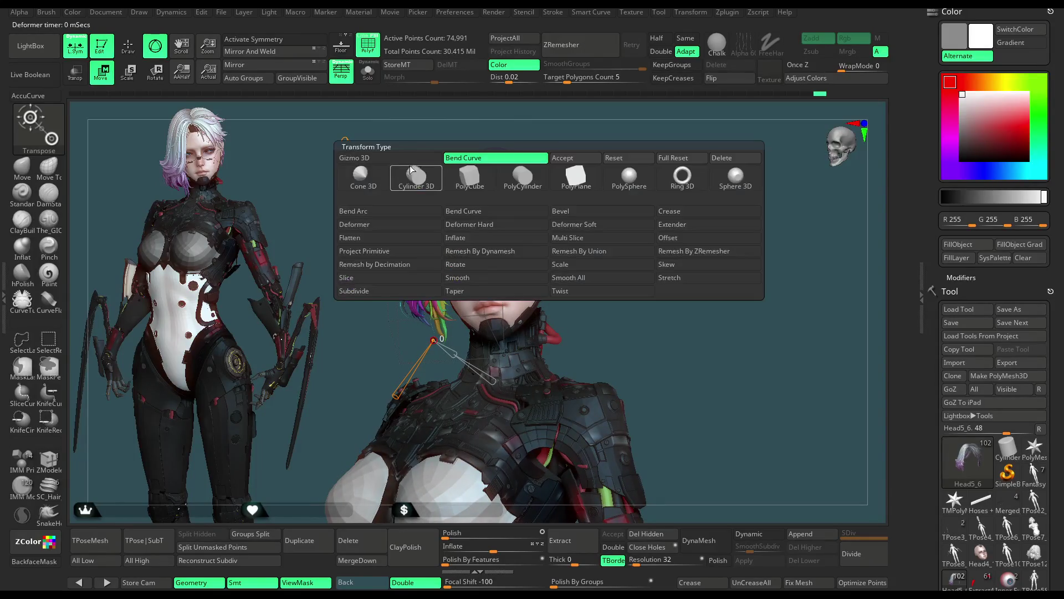
{"action": "left_click", "coordinate": [576, 159]}
{"action": "left_click", "coordinate": [128, 46]}
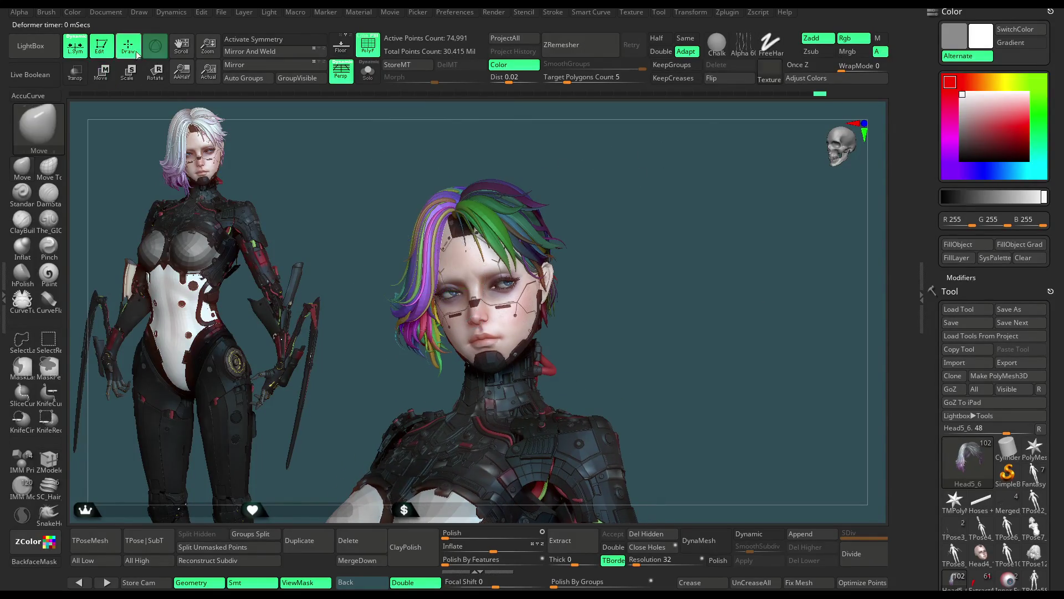
{"action": "left_click", "coordinate": [372, 50]}
{"action": "mouse_move", "coordinate": [610, 183]}
{"action": "left_mouse_down"}
{"action": "mouse_move", "coordinate": [573, 227]}
{"action": "mouse_move", "coordinate": [576, 240]}
{"action": "mouse_move", "coordinate": [553, 241]}
{"action": "left_mouse_up"}
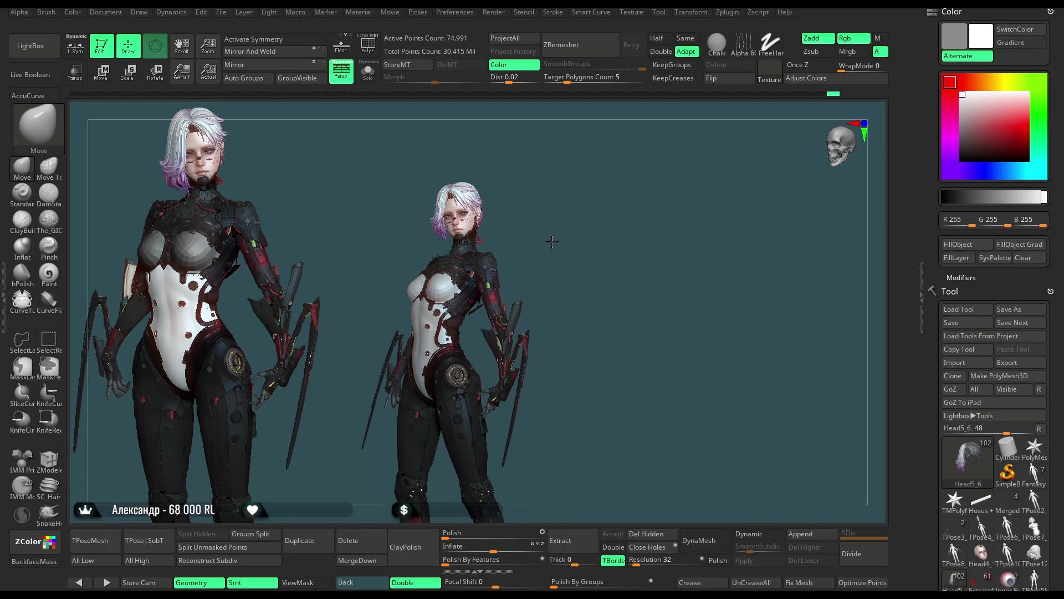
{"action": "left_click_drag", "start_coordinate": [552, 243], "coordinate": [559, 236]}
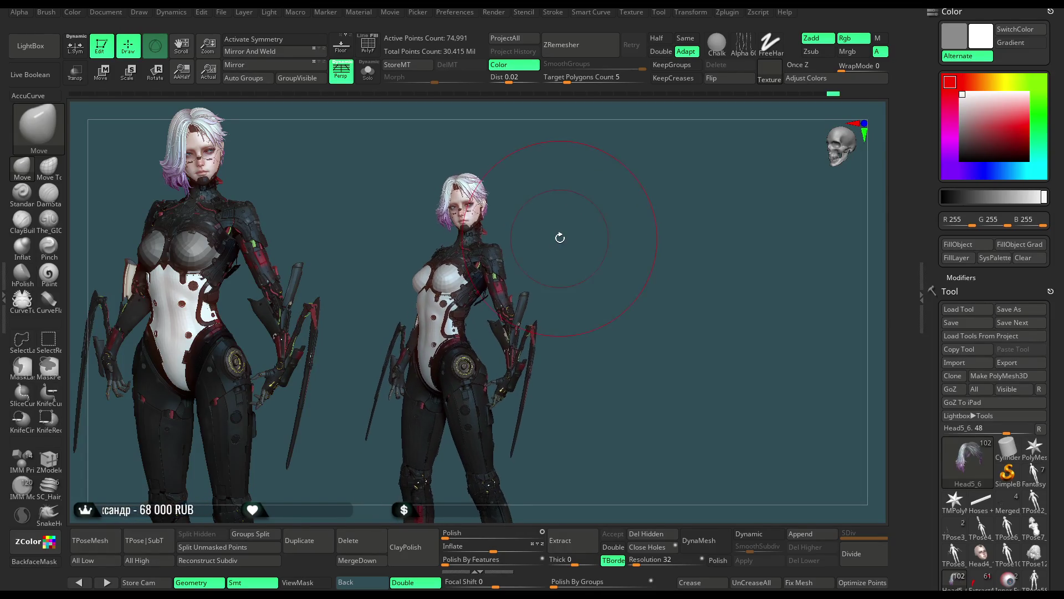
{"action": "left_click_drag", "start_coordinate": [567, 283], "coordinate": [629, 205], "text": "alt"}
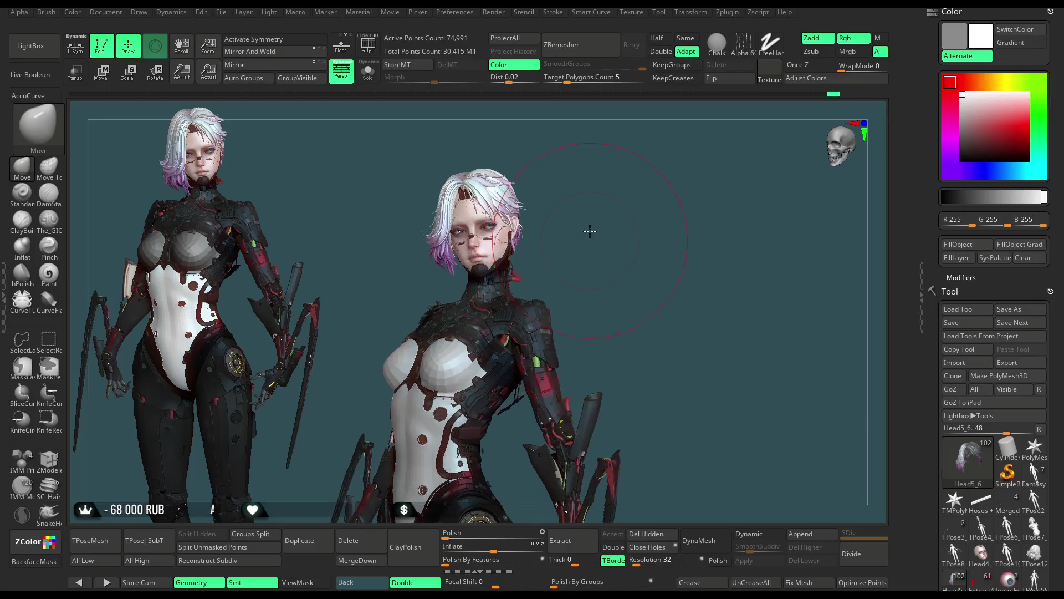
Delete the white T-pose mesh tool and its subtool, leaving an empty PolyMesh3D.
{"action": "key", "text": "space"}
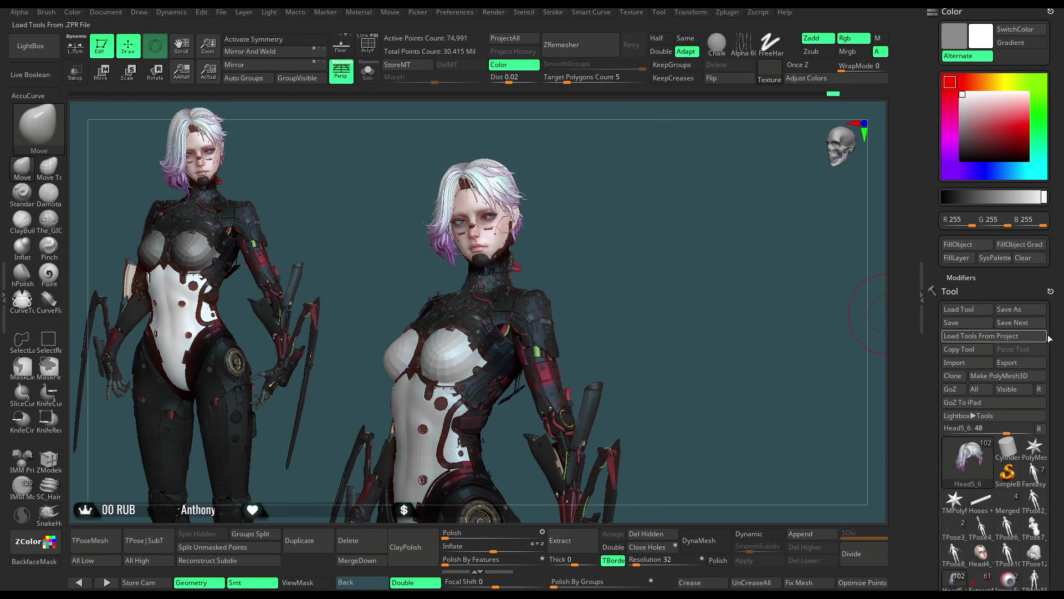
{"action": "scroll", "coordinate": [1003, 342], "scroll_direction": "down", "scroll_amount": 5}
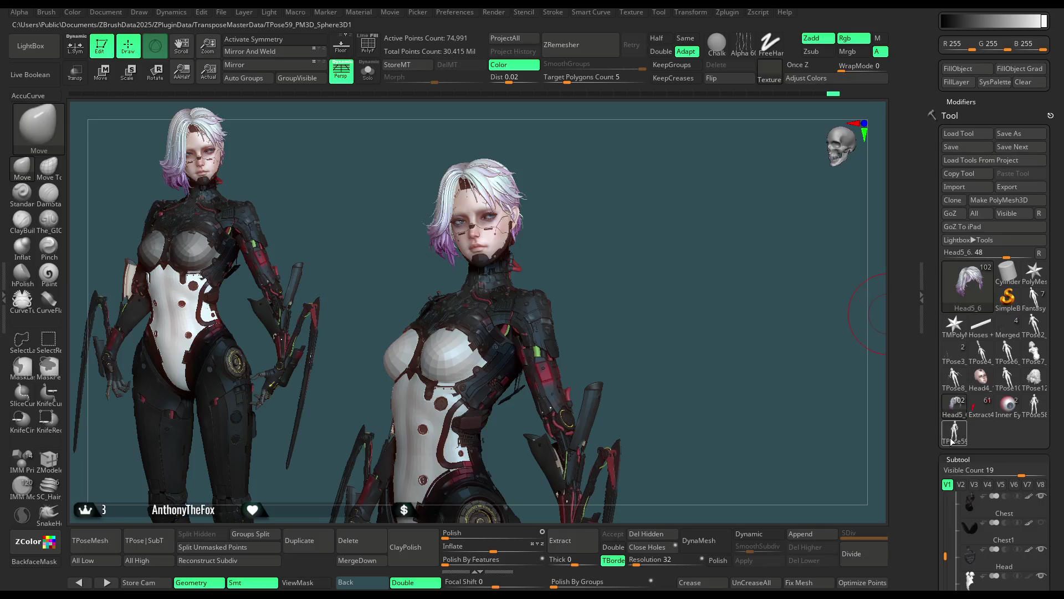
{"action": "left_click", "coordinate": [954, 431]}
{"action": "scroll", "coordinate": [998, 277], "scroll_direction": "down", "scroll_amount": 8}
{"action": "left_click", "coordinate": [953, 483]}
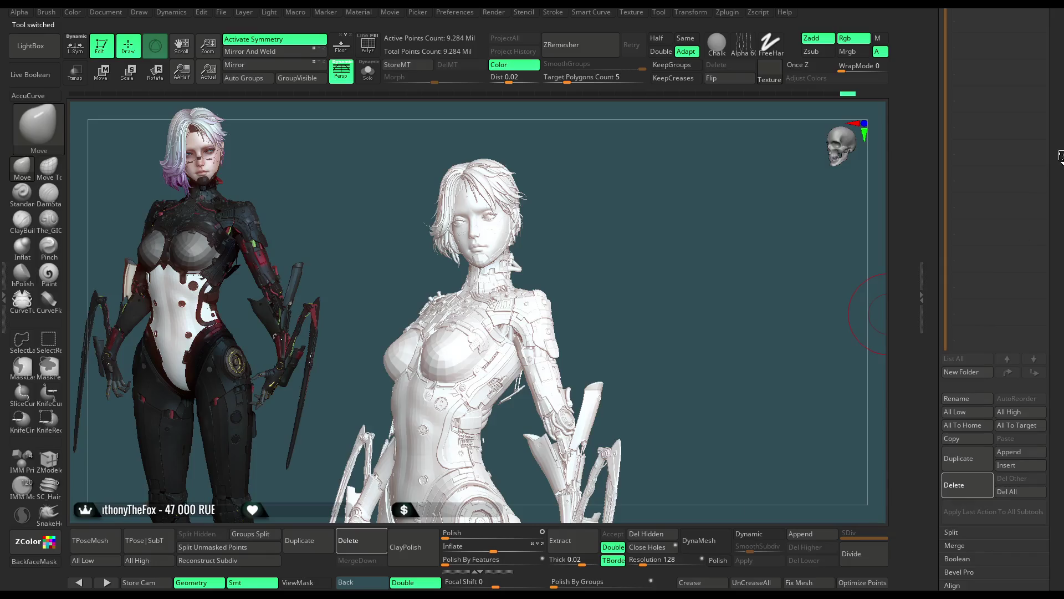
{"action": "key", "text": "Return"}
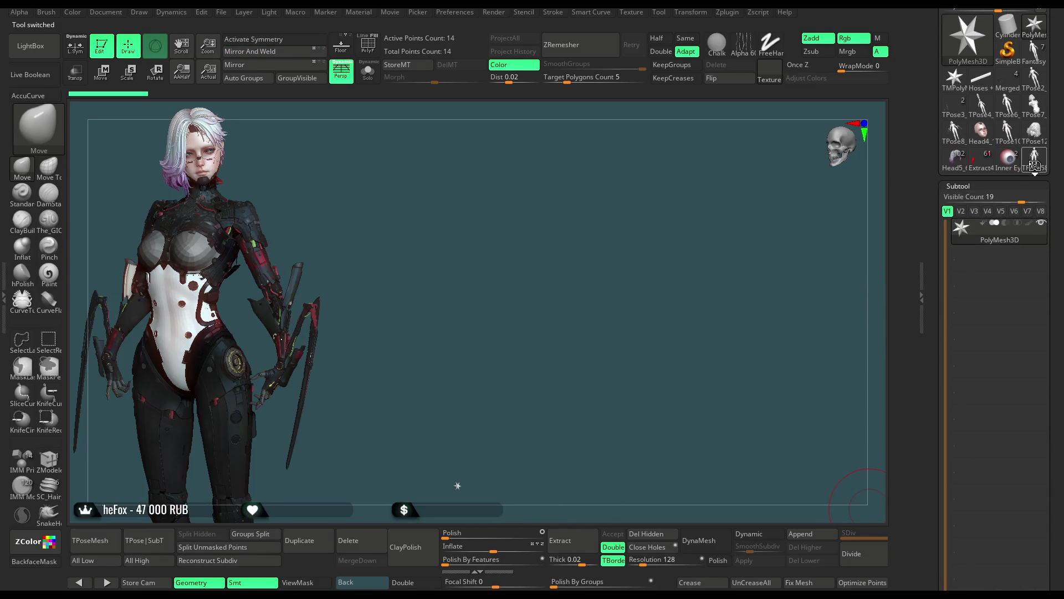
{"action": "scroll", "coordinate": [970, 388], "scroll_direction": "down", "scroll_amount": 8}
{"action": "left_click", "coordinate": [960, 424]}
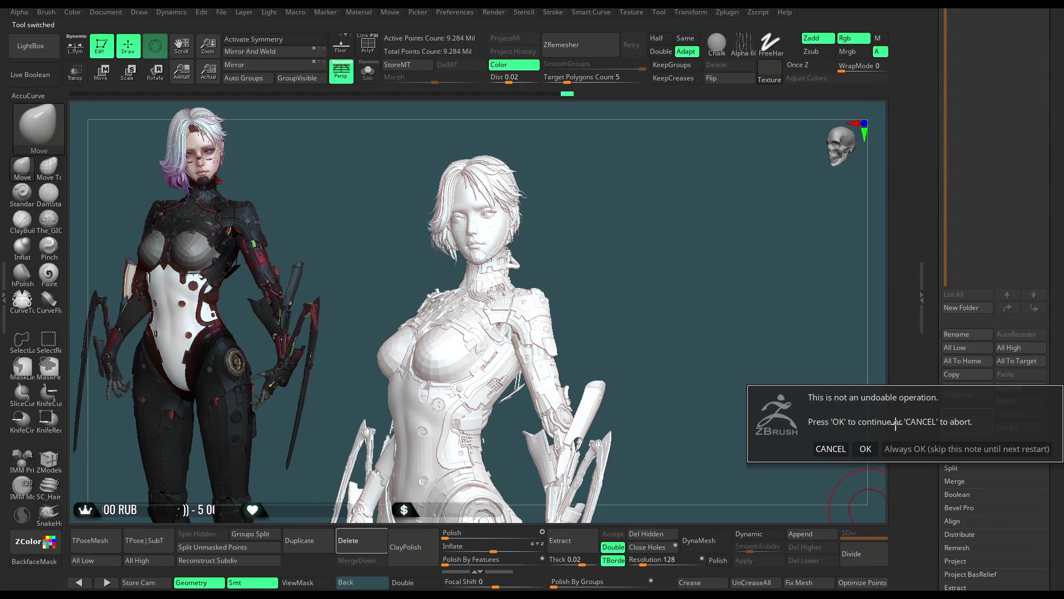
{"action": "left_click", "coordinate": [872, 447]}
Reload the textured Head5_6 character and rotate the view around its face.
{"action": "scroll", "coordinate": [987, 239], "scroll_direction": "up", "scroll_amount": 10}
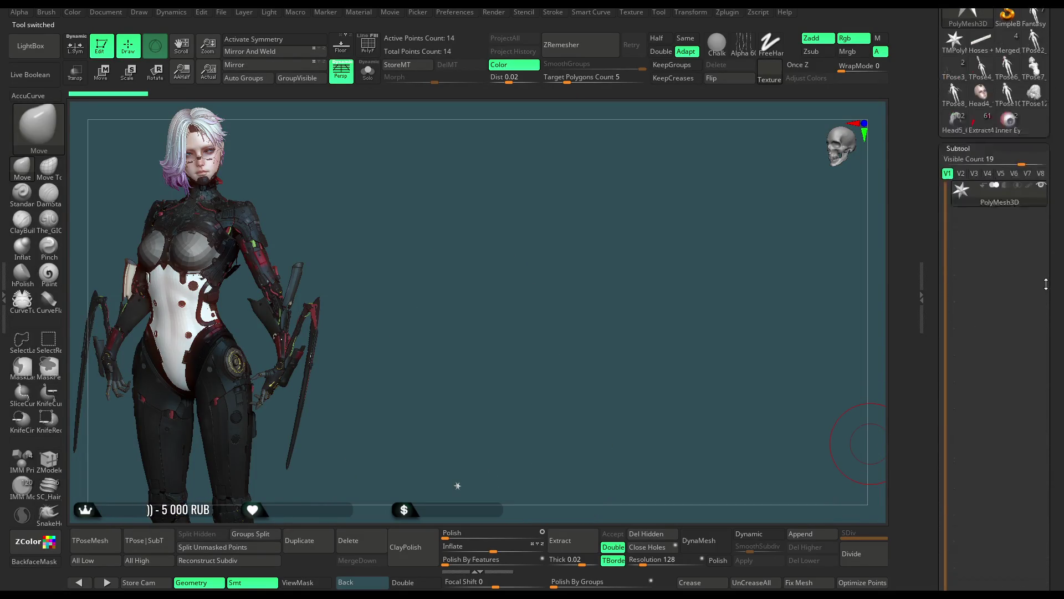
{"action": "left_click", "coordinate": [954, 219]}
{"action": "mouse_move", "coordinate": [620, 253]}
{"action": "left_mouse_down"}
{"action": "mouse_move", "coordinate": [641, 196]}
{"action": "mouse_move", "coordinate": [577, 231]}
{"action": "mouse_move", "coordinate": [672, 202]}
{"action": "left_mouse_up"}
{"action": "key", "text": "space"}
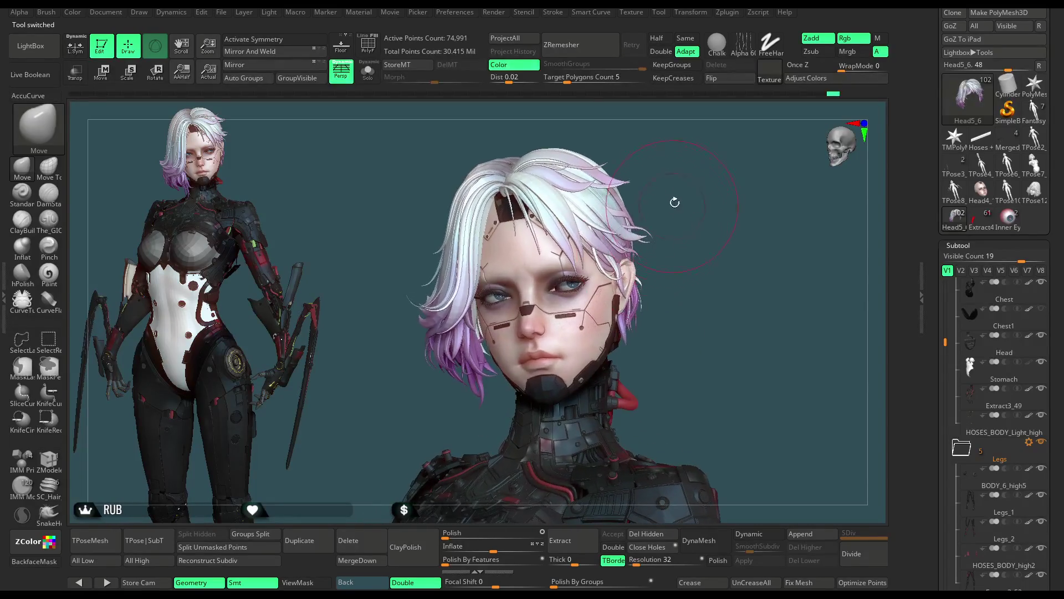
Toggle ViewMask on the hair, orbit and zoom out to both full figures, then open the File menu.
{"action": "left_click", "coordinate": [673, 202], "text": "ctrl"}
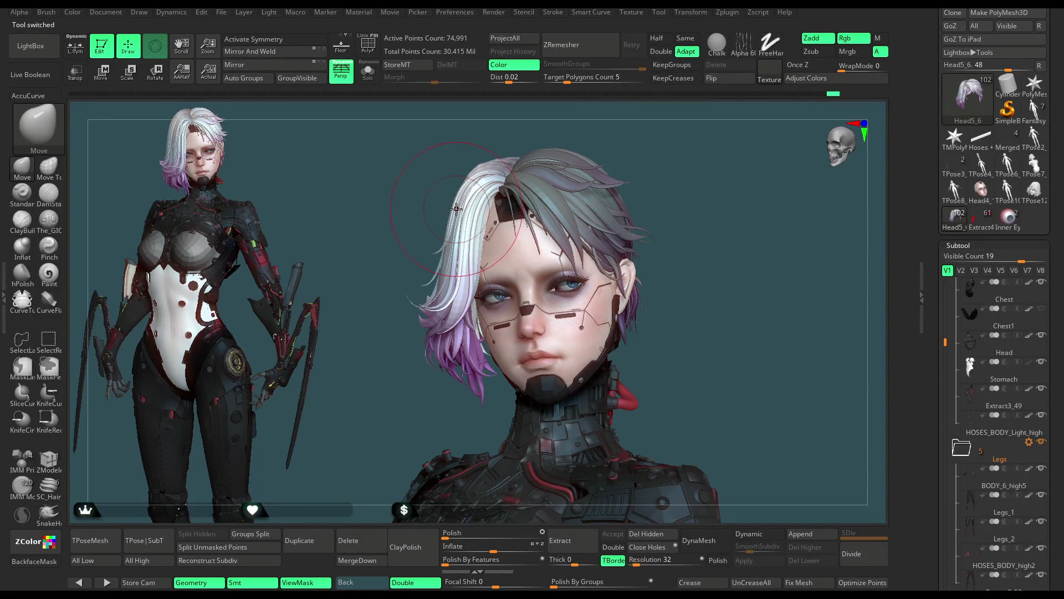
{"action": "key", "text": "space"}
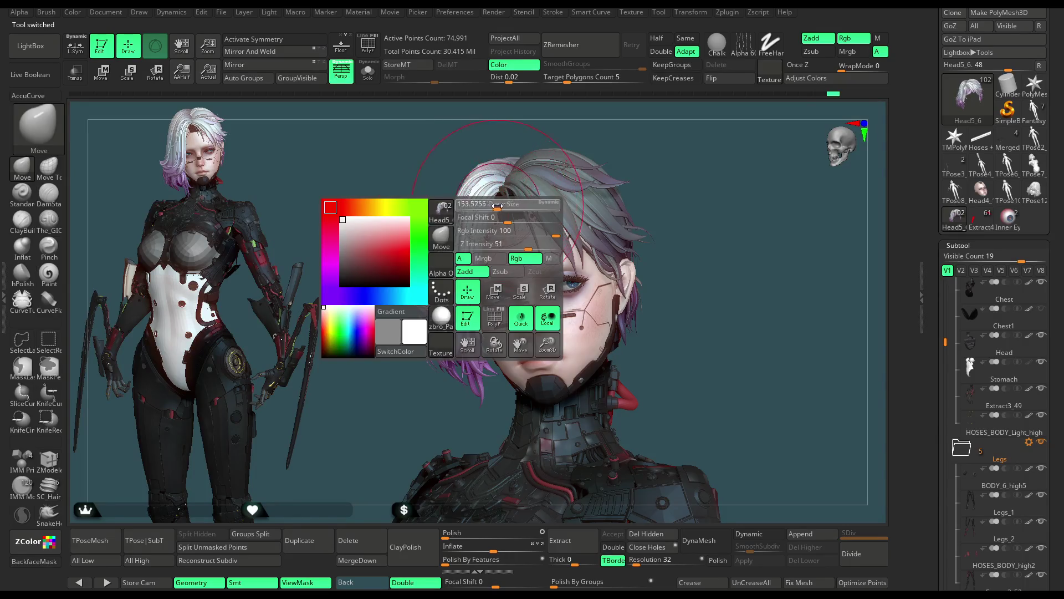
{"action": "key", "text": "space"}
{"action": "left_click_drag", "start_coordinate": [443, 222], "coordinate": [483, 159]}
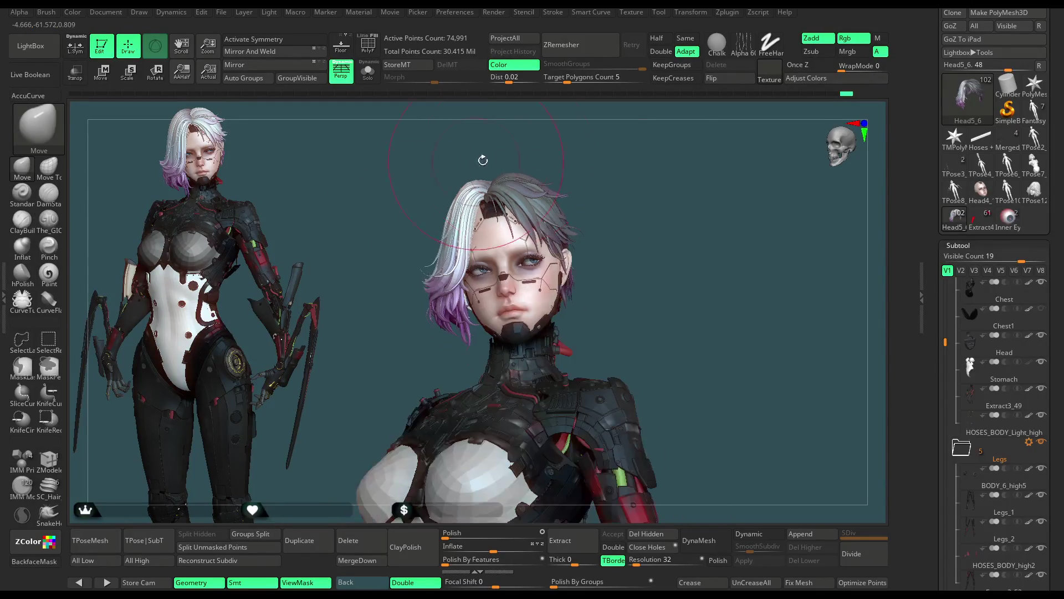
{"action": "left_click_drag", "start_coordinate": [618, 149], "coordinate": [591, 199], "text": "alt"}
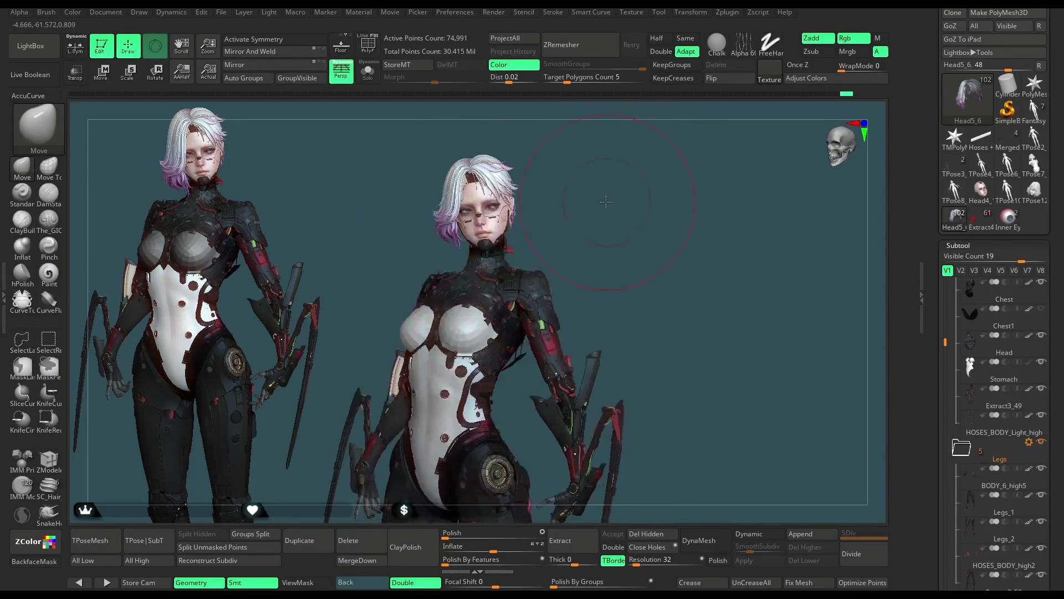
{"action": "key", "text": "space"}
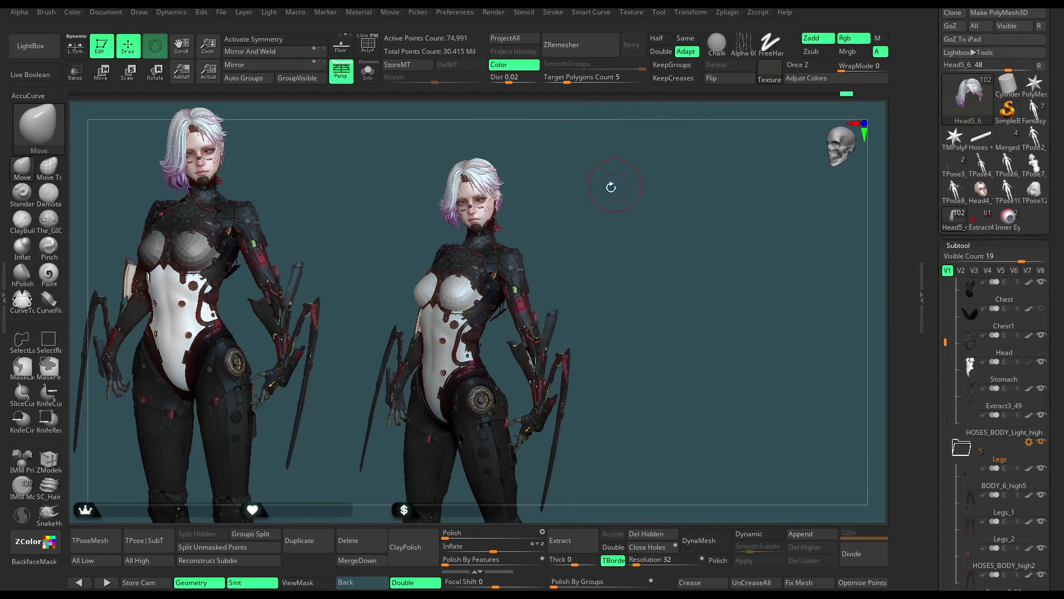
{"action": "left_click_drag", "start_coordinate": [609, 185], "coordinate": [601, 198]}
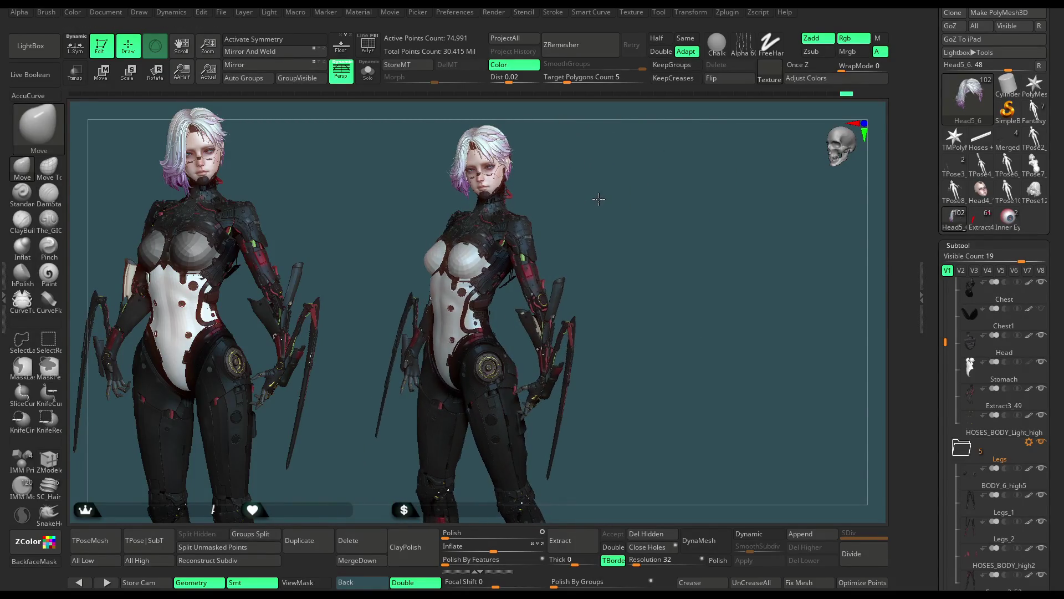
{"action": "left_click", "coordinate": [221, 13]}
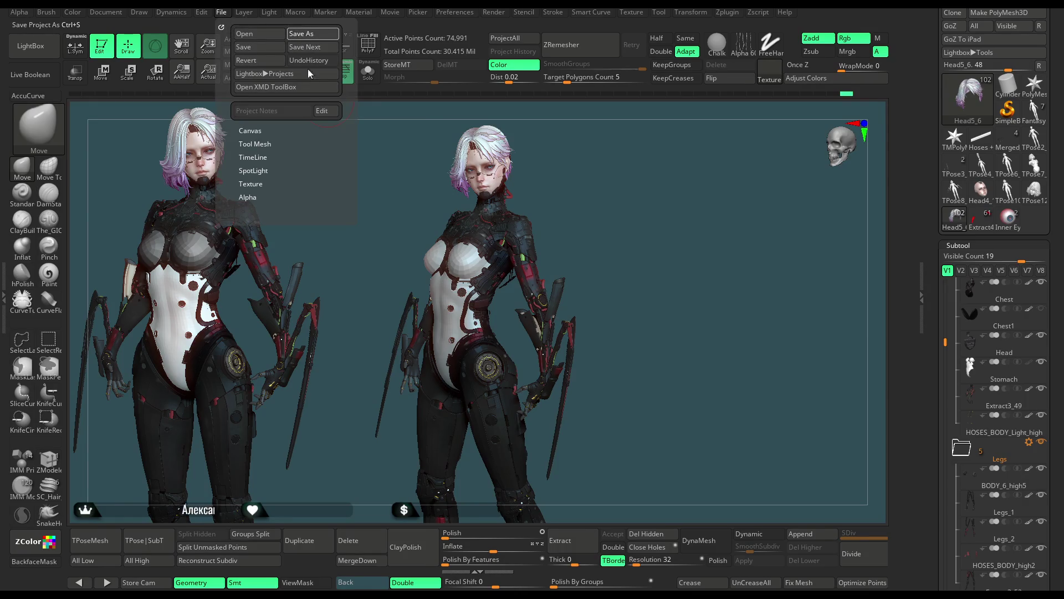
Confirm Save As to save the ZBrush project.
{"action": "key", "text": "Return"}
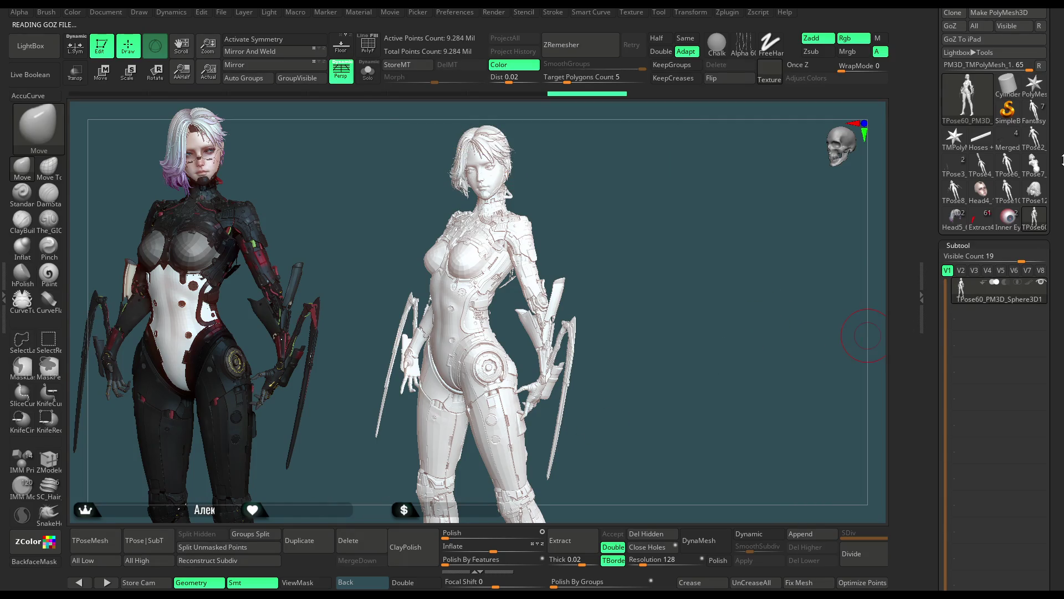
Pick a lighter grey colour and turn on PolyF to show the posed mesh's polygroups.
{"action": "scroll", "coordinate": [987, 166], "scroll_direction": "up", "scroll_amount": 10}
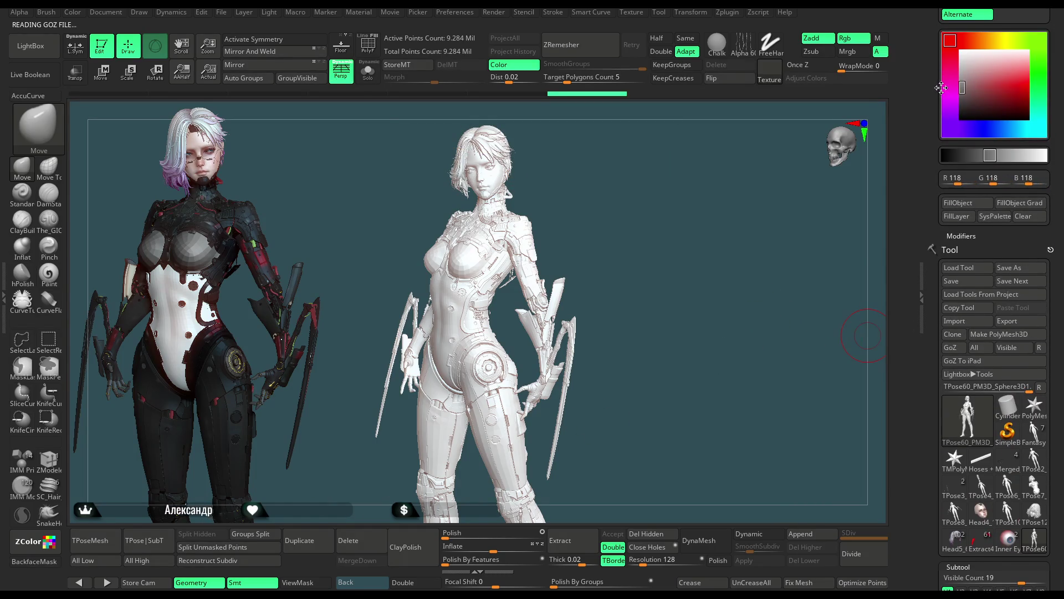
{"action": "left_click", "coordinate": [950, 78]}
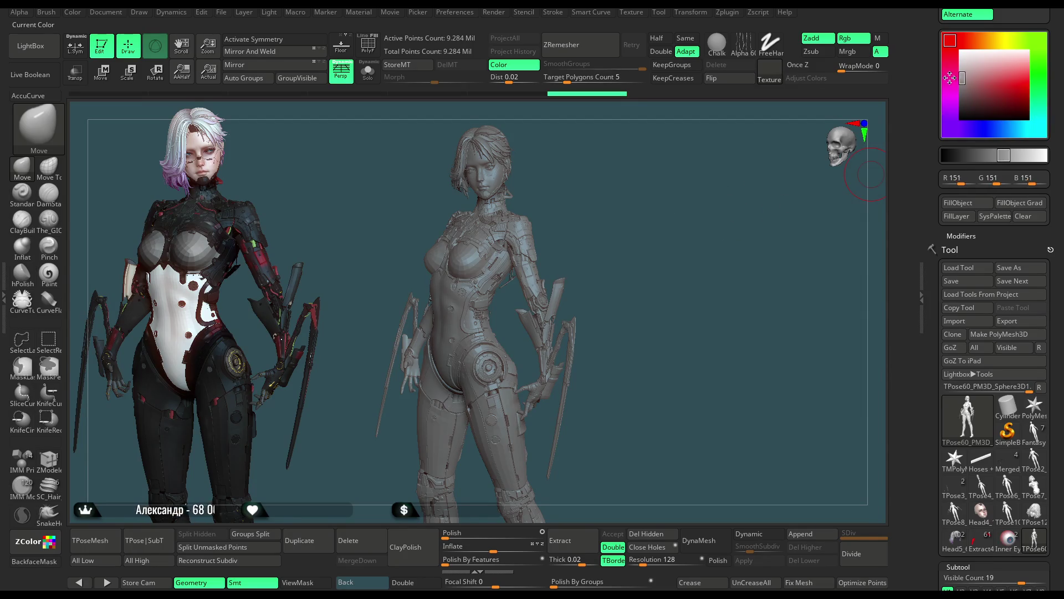
{"action": "key", "text": "shift+f"}
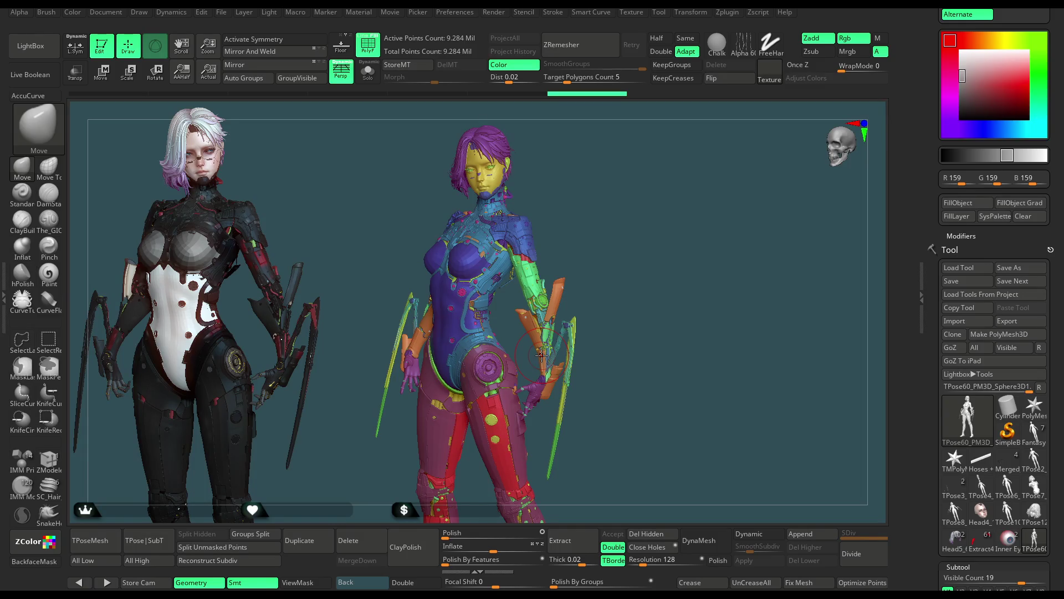
Rotate to a front view, test isolating and unhiding the shoulder polygroups, then undo back.
{"action": "mouse_move", "coordinate": [614, 230]}
{"action": "left_mouse_down"}
{"action": "mouse_move", "coordinate": [646, 228]}
{"action": "mouse_move", "coordinate": [600, 219]}
{"action": "mouse_move", "coordinate": [558, 238]}
{"action": "left_mouse_up"}
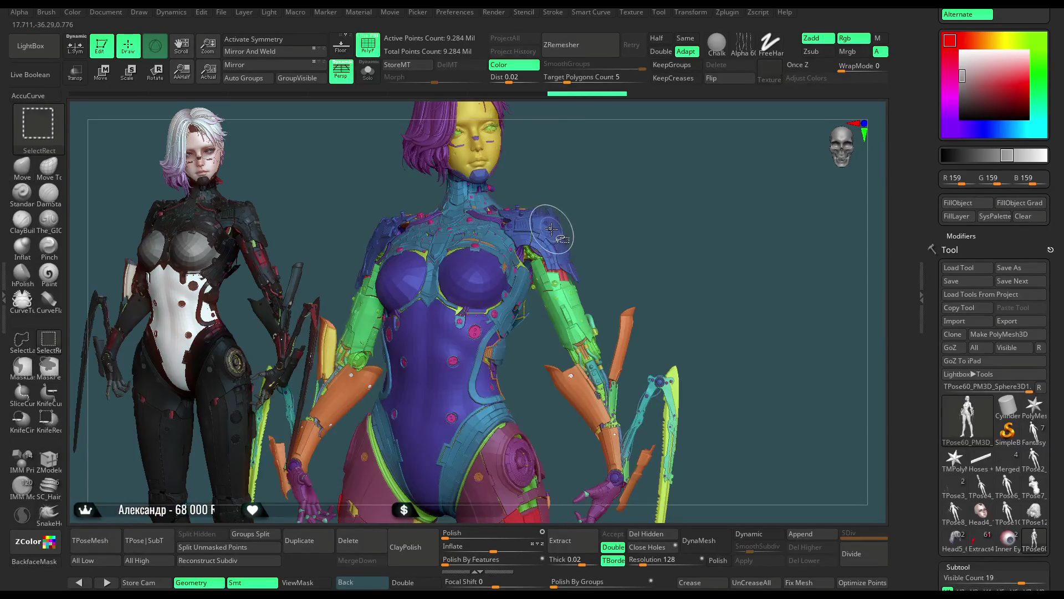
{"action": "left_click", "coordinate": [558, 238], "text": "ctrl+shift"}
{"action": "left_click", "coordinate": [592, 222], "text": "ctrl+shift"}
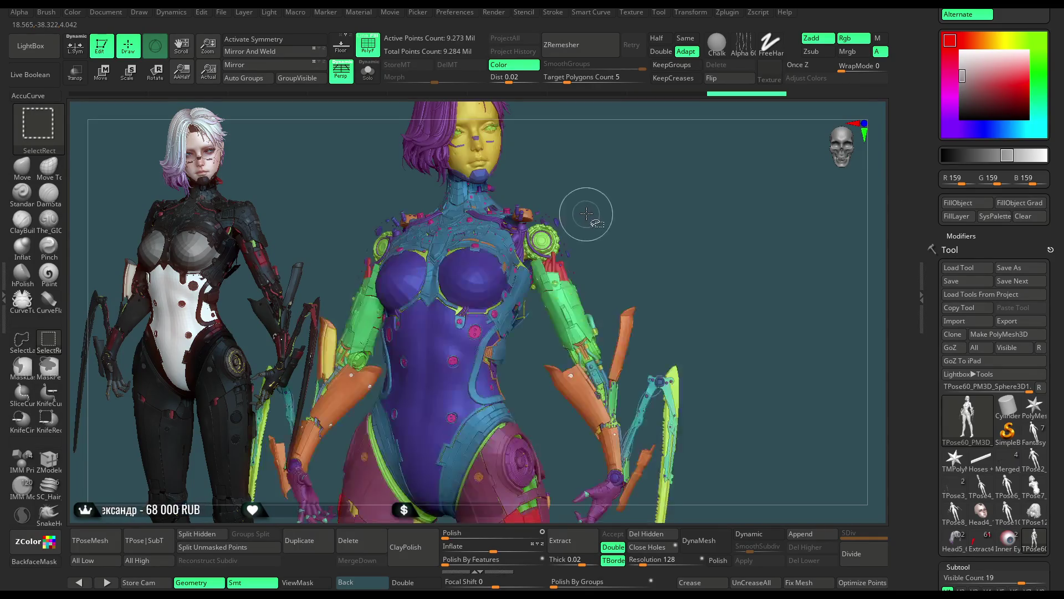
{"action": "mouse_move", "coordinate": [584, 209]}
{"action": "left_mouse_down", "text": "alt"}
{"action": "mouse_move", "coordinate": [656, 237]}
{"action": "mouse_move", "coordinate": [656, 200]}
{"action": "mouse_move", "coordinate": [650, 215]}
{"action": "left_mouse_up", "text": "alt"}
{"action": "key", "text": "ctrl+z"}
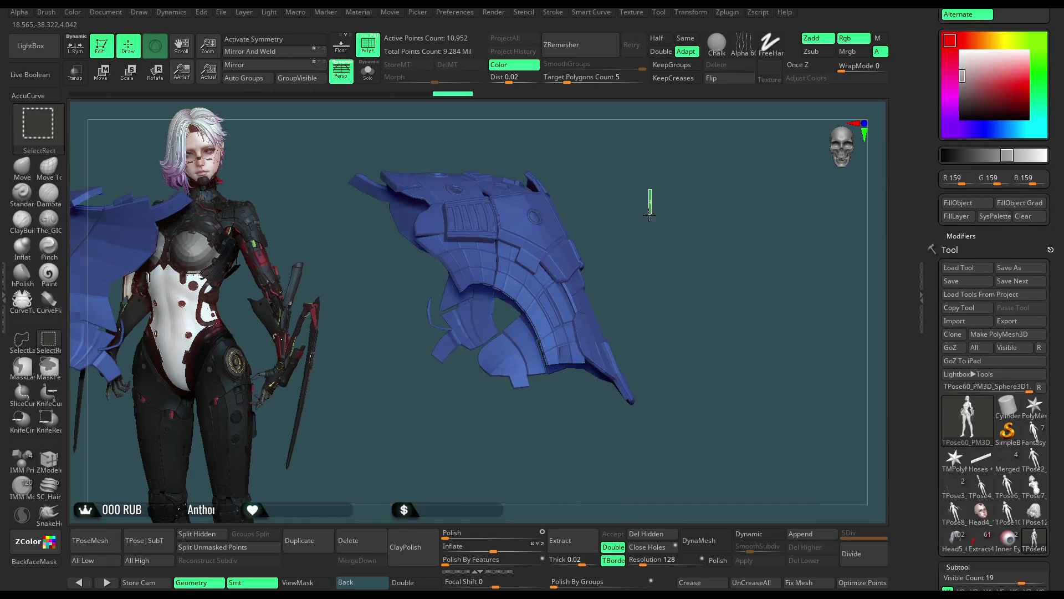
{"action": "key", "text": "ctrl+shift+z"}
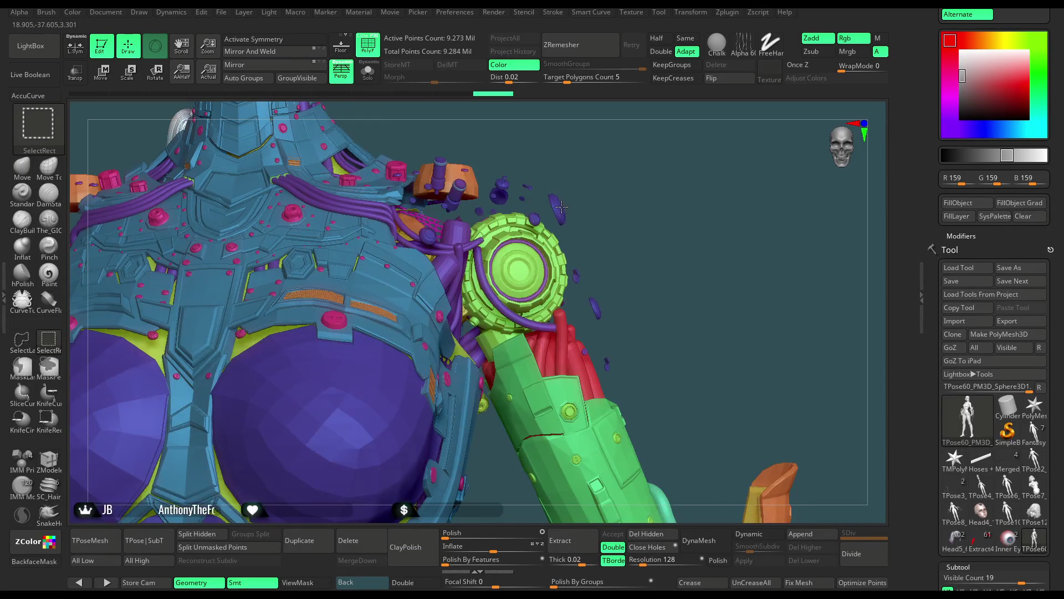
{"action": "key", "text": "ctrl+shift+z"}
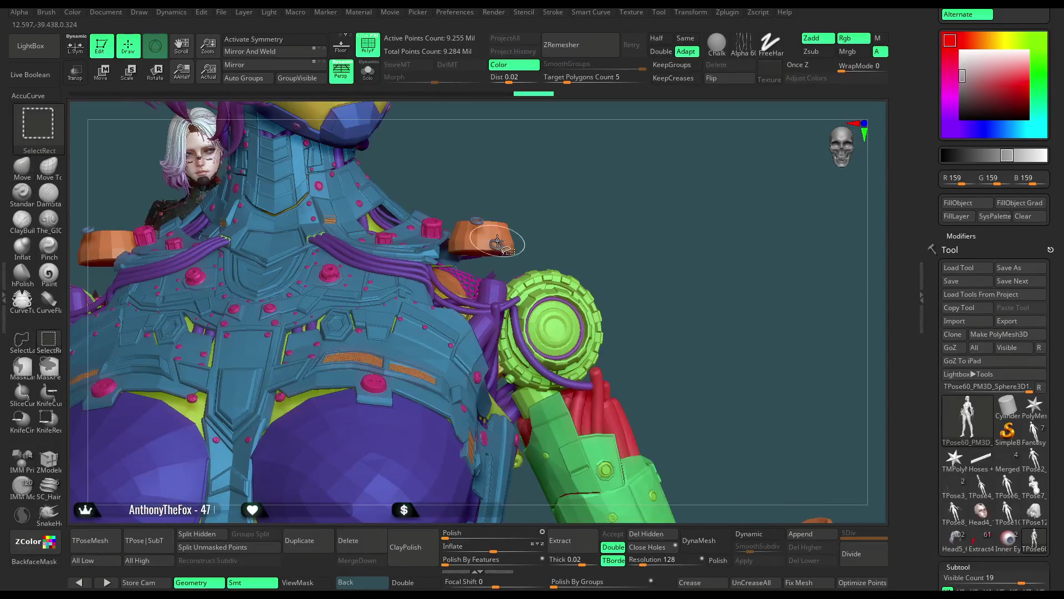
{"action": "key", "text": "ctrl+shift+z"}
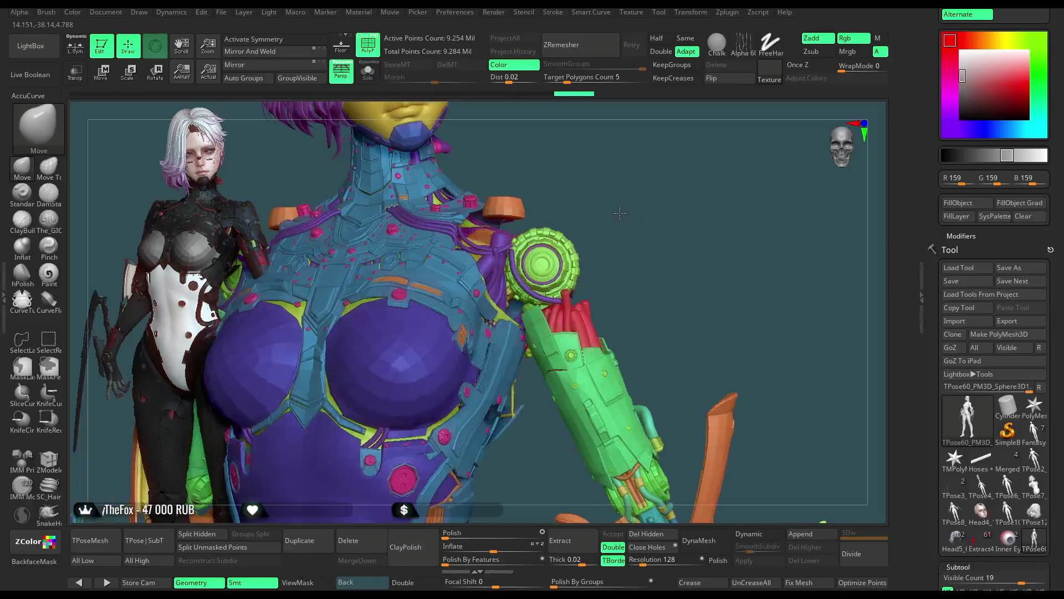
{"action": "key", "text": "ctrl+shift"}
{"action": "left_click", "coordinate": [570, 250], "text": "ctrl+alt+shift"}
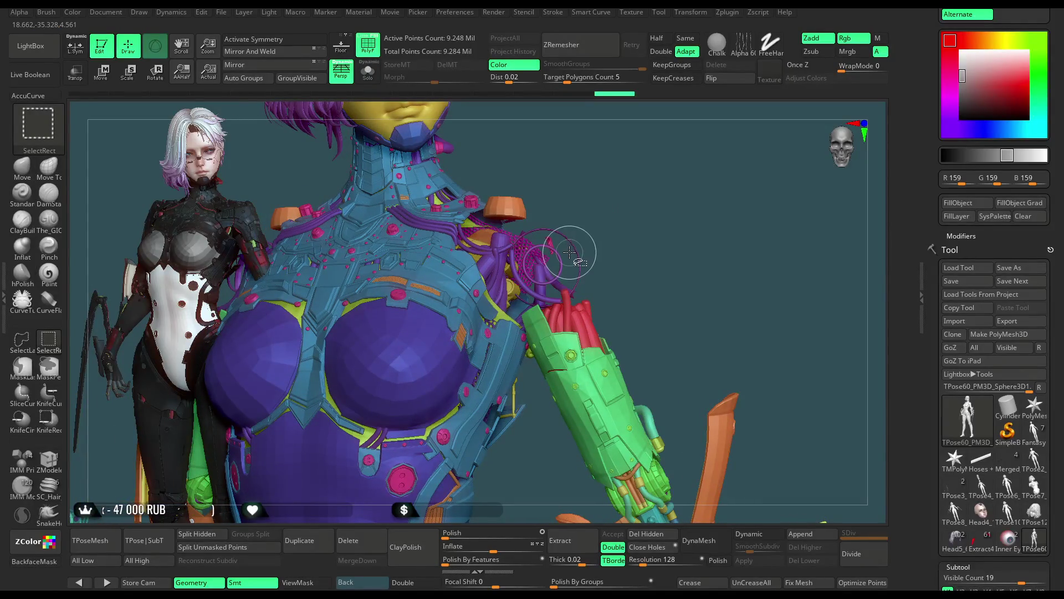
{"action": "key", "text": "ctrl+z"}
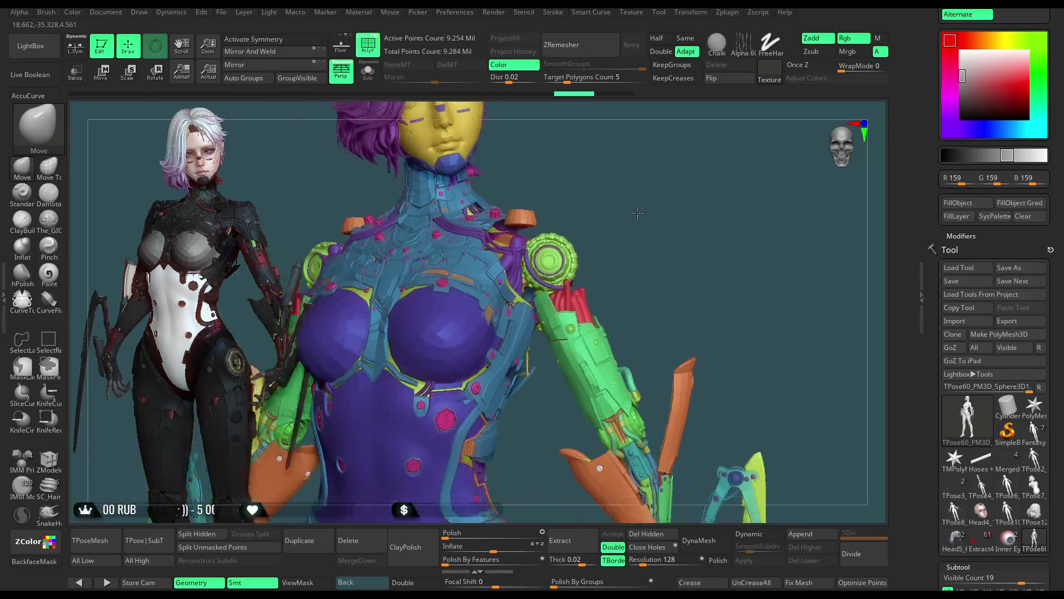
Hide the green shoulder disc, forearm piece, red arm piece, yellow hose cap, rings and hose.
{"action": "left_click_drag", "start_coordinate": [641, 234], "coordinate": [636, 221]}
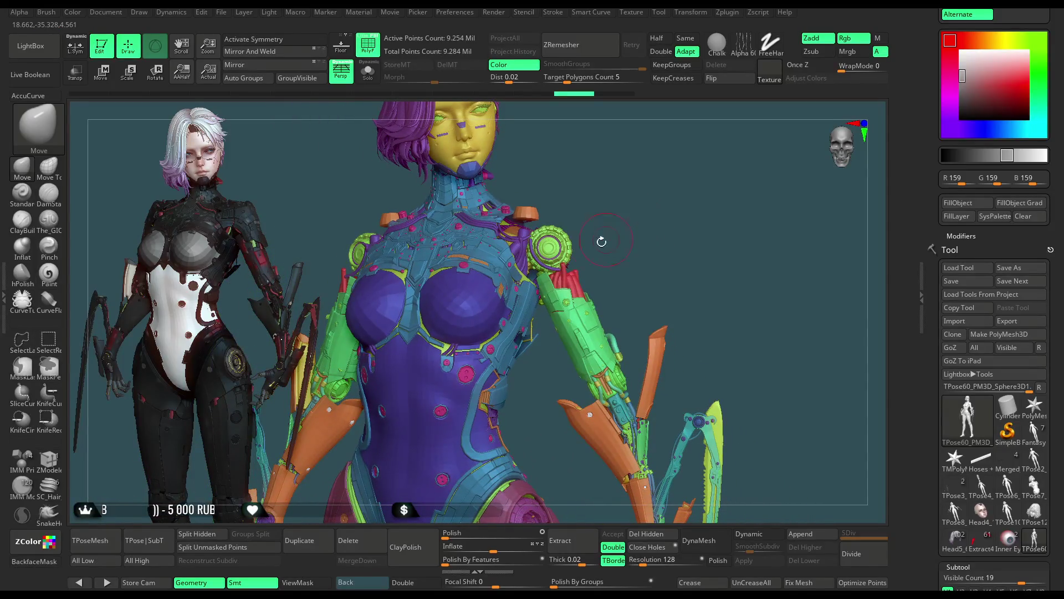
{"action": "key", "text": "ctrl+shift"}
{"action": "left_click", "coordinate": [564, 244], "text": "ctrl+alt+shift"}
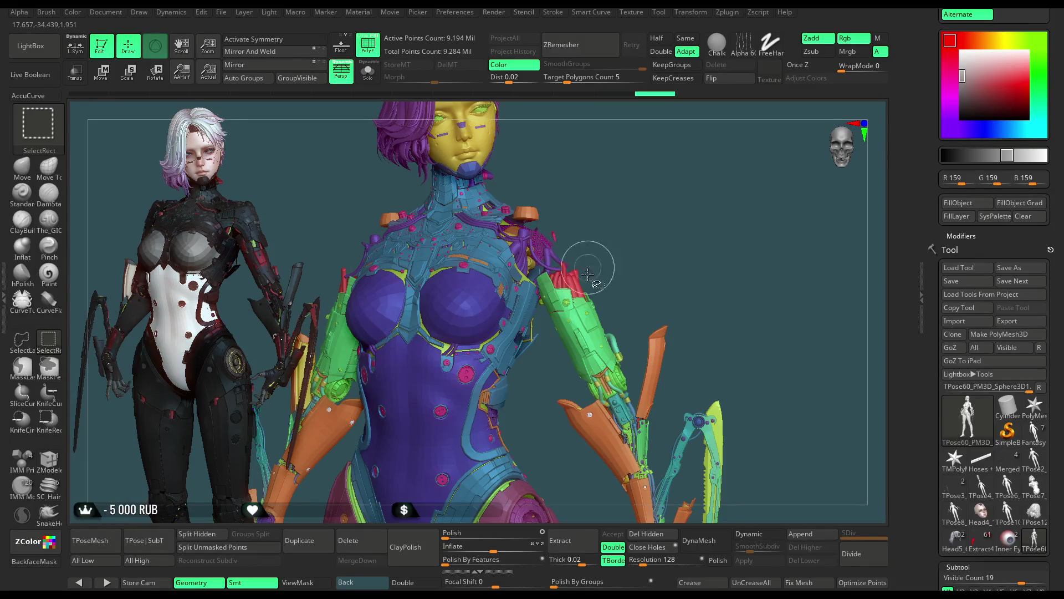
{"action": "left_click", "coordinate": [576, 301], "text": "ctrl+alt+shift"}
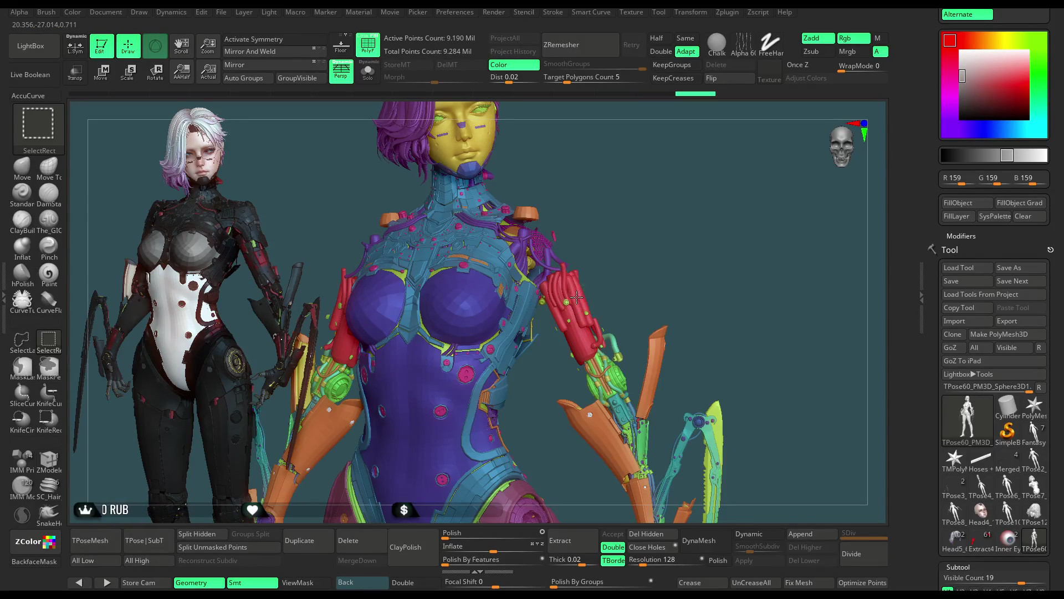
{"action": "left_click", "coordinate": [576, 300], "text": "ctrl+alt+shift"}
{"action": "scroll", "coordinate": [556, 289], "scroll_direction": "up", "scroll_amount": 5}
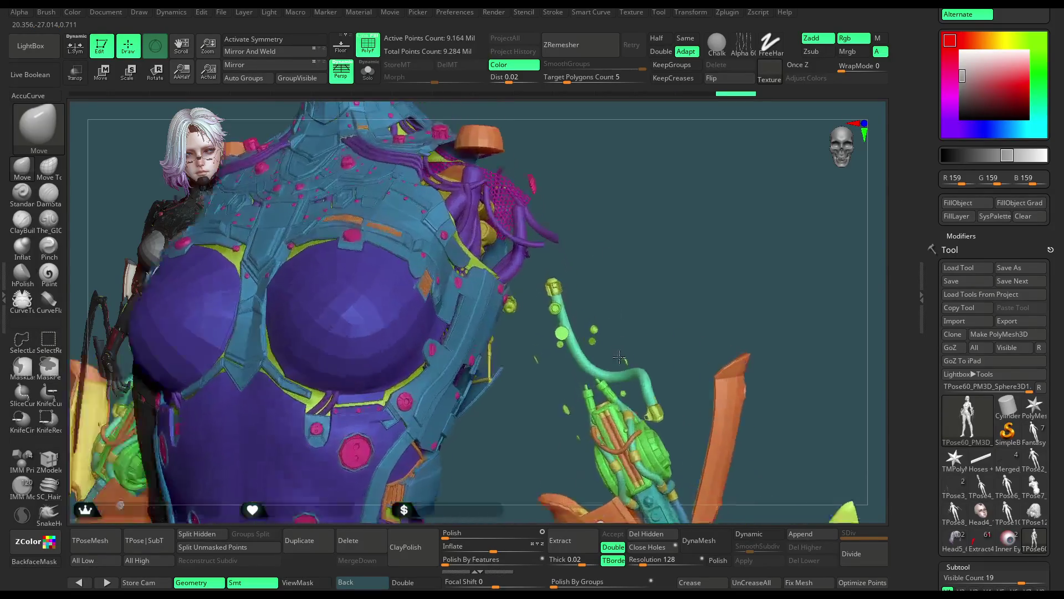
{"action": "left_click", "coordinate": [551, 283], "text": "ctrl+alt+shift"}
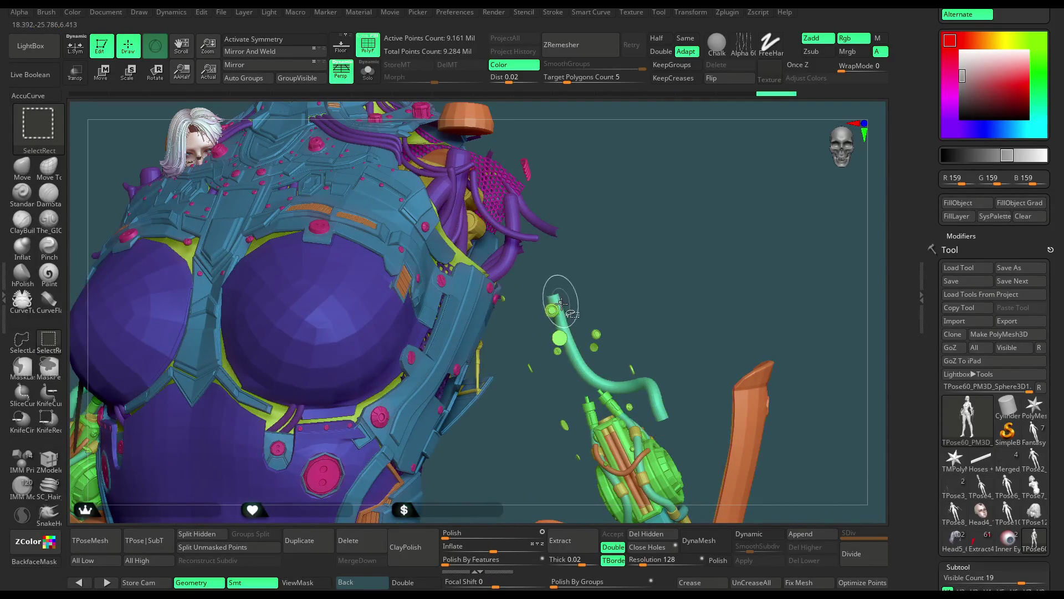
{"action": "left_click", "coordinate": [560, 332], "text": "ctrl+alt+shift"}
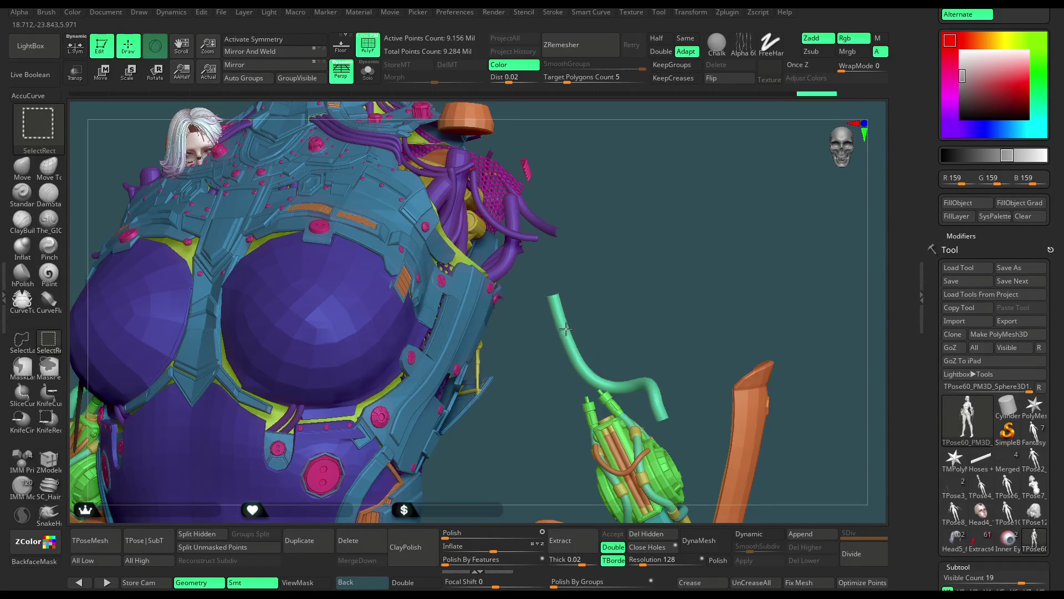
{"action": "left_click", "coordinate": [566, 330], "text": "ctrl+alt+shift"}
Frame both figures, lasso-hide part of the purple hand, and turn the model to front view.
{"action": "key", "text": "f"}
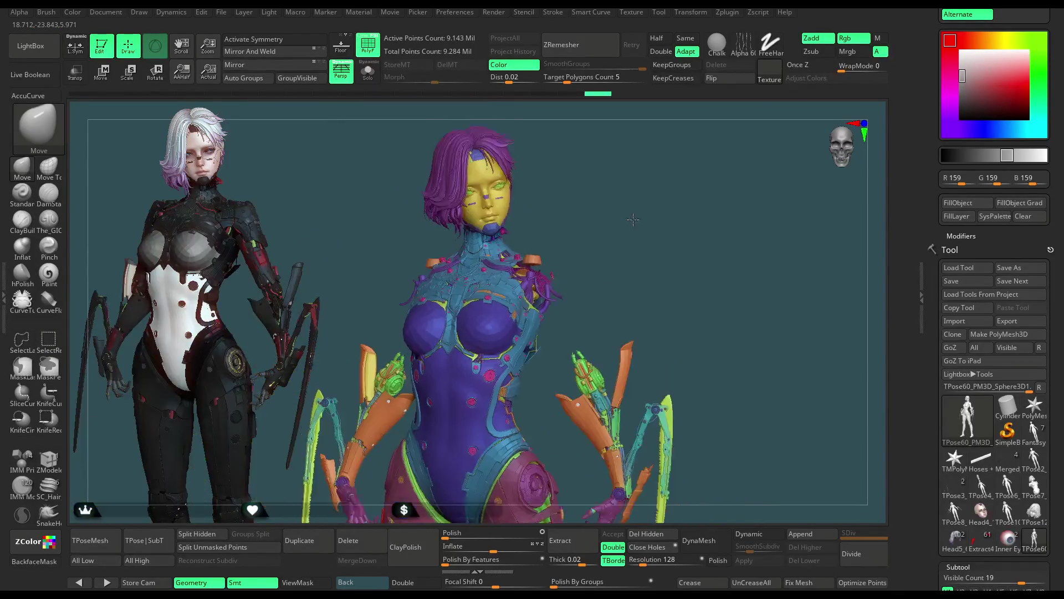
{"action": "left_click_drag", "start_coordinate": [637, 199], "coordinate": [609, 322]}
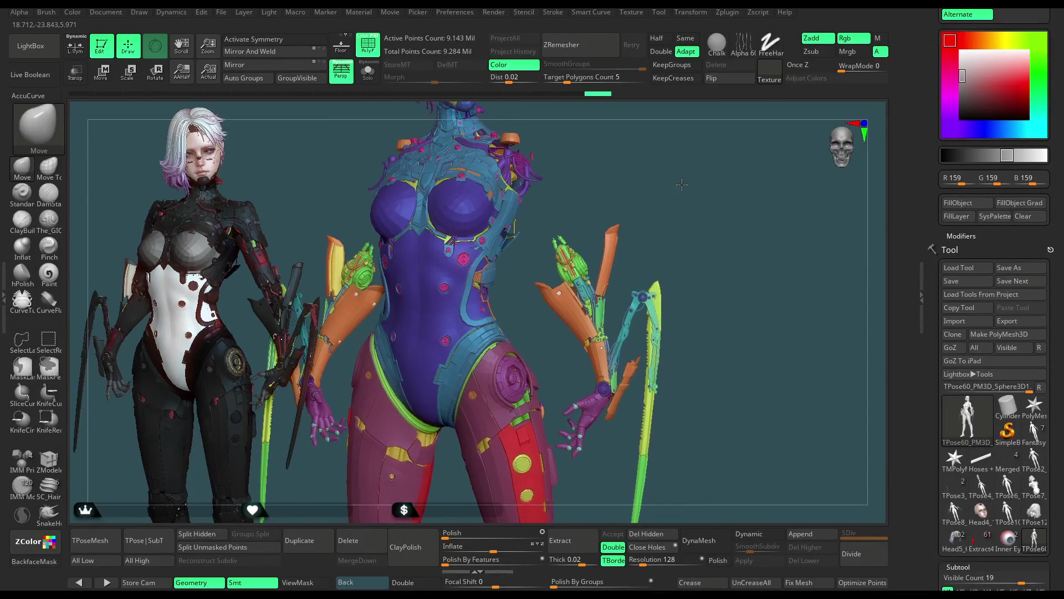
{"action": "key", "text": "ctrl+shift"}
{"action": "mouse_move", "coordinate": [584, 425]}
{"action": "left_mouse_down", "text": "ctrl+alt+shift"}
{"action": "mouse_move", "coordinate": [564, 458]}
{"action": "mouse_move", "coordinate": [578, 426]}
{"action": "left_mouse_up", "text": "ctrl+alt+shift"}
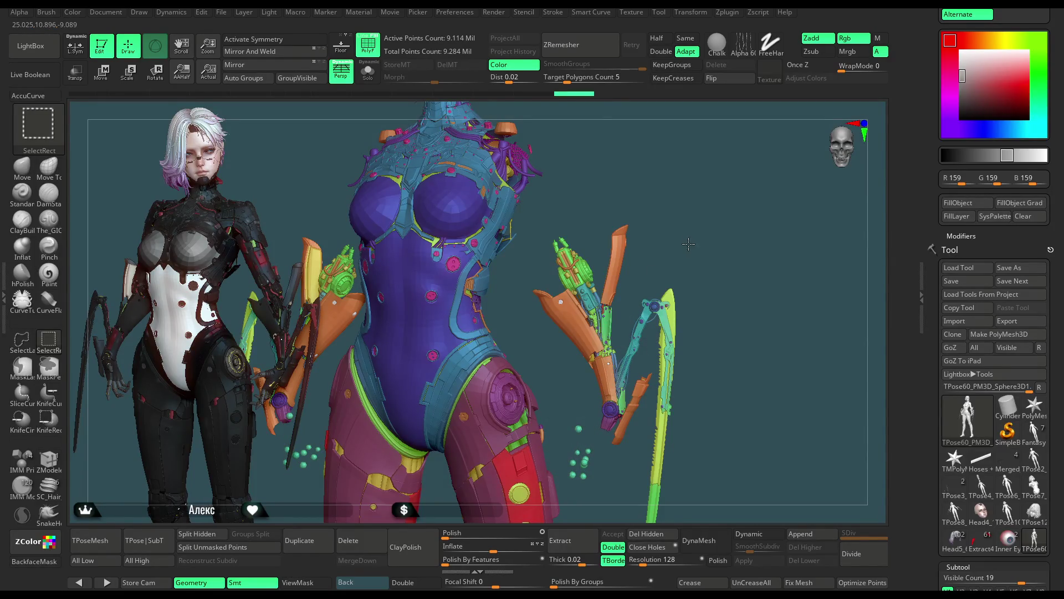
{"action": "mouse_move", "coordinate": [689, 247]}
{"action": "left_mouse_down"}
{"action": "mouse_move", "coordinate": [751, 215]}
{"action": "mouse_move", "coordinate": [563, 304]}
{"action": "left_mouse_up"}
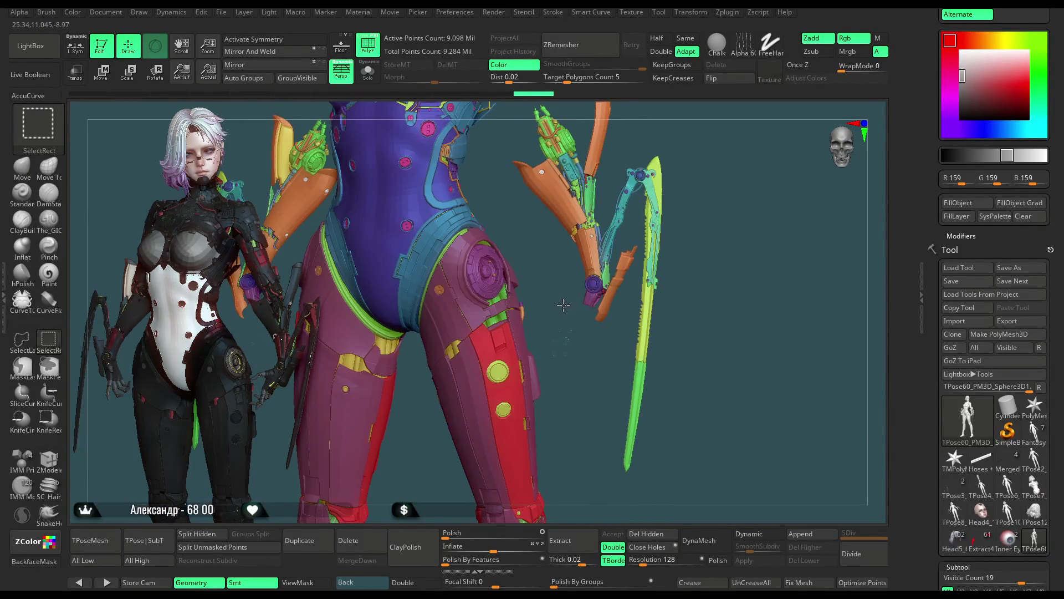
{"action": "mouse_move", "coordinate": [665, 206]}
{"action": "left_mouse_down"}
{"action": "mouse_move", "coordinate": [720, 191]}
{"action": "mouse_move", "coordinate": [570, 214]}
{"action": "mouse_move", "coordinate": [587, 486]}
{"action": "mouse_move", "coordinate": [738, 248]}
{"action": "left_mouse_up"}
{"action": "left_click", "coordinate": [22, 339], "text": "ctrl+shift"}
Isolate the right arm pieces, then hide the left-side arm parts and small floating pieces.
{"action": "mouse_move", "coordinate": [680, 213]}
{"action": "left_mouse_down", "text": "ctrl+shift"}
{"action": "mouse_move", "coordinate": [670, 204]}
{"action": "mouse_move", "coordinate": [665, 214]}
{"action": "left_mouse_up", "text": "ctrl+shift"}
{"action": "left_click", "coordinate": [681, 217], "text": "ctrl+shift"}
{"action": "mouse_move", "coordinate": [547, 368]}
{"action": "left_mouse_down", "text": "ctrl+alt+shift"}
{"action": "mouse_move", "coordinate": [600, 221]}
{"action": "mouse_move", "coordinate": [681, 223]}
{"action": "left_mouse_up", "text": "ctrl+alt+shift"}
{"action": "mouse_move", "coordinate": [547, 452]}
{"action": "left_mouse_down", "text": "ctrl+alt+shift"}
{"action": "mouse_move", "coordinate": [453, 336]}
{"action": "mouse_move", "coordinate": [412, 441]}
{"action": "left_mouse_up", "text": "ctrl+alt+shift"}
{"action": "left_click_drag", "start_coordinate": [554, 346], "coordinate": [571, 348], "text": "ctrl+alt+shift"}
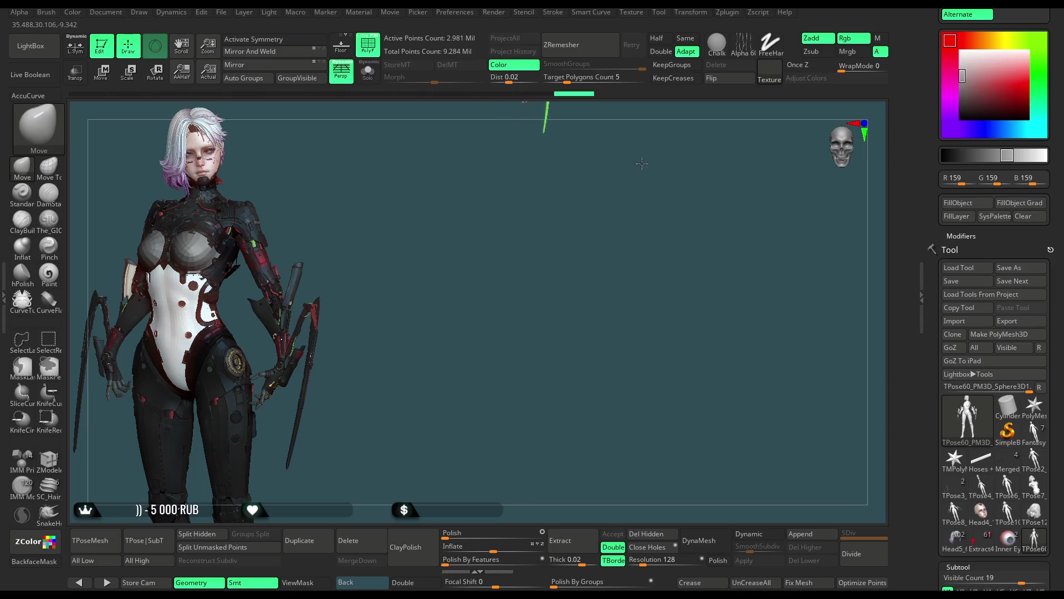
Unhide every part of the coloured mesh and turn it to face front.
{"action": "key", "text": "ctrl+shift"}
{"action": "left_click", "coordinate": [615, 257], "text": "ctrl+shift"}
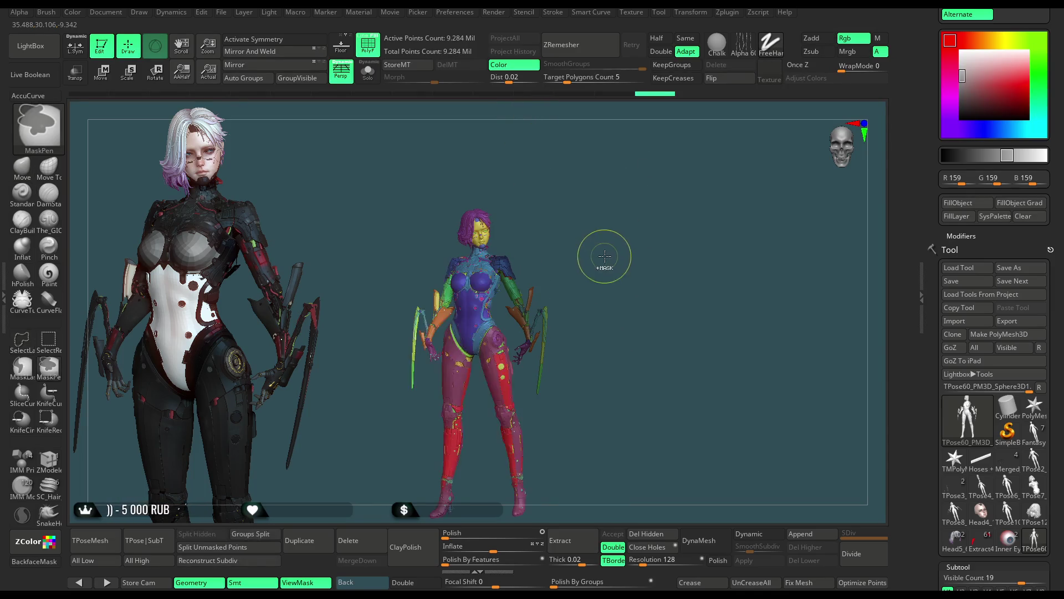
{"action": "mouse_move", "coordinate": [611, 247]}
{"action": "left_mouse_down", "text": "alt"}
{"action": "mouse_move", "coordinate": [622, 295]}
{"action": "mouse_move", "coordinate": [567, 249]}
{"action": "mouse_move", "coordinate": [301, 205]}
{"action": "left_mouse_up", "text": "alt"}
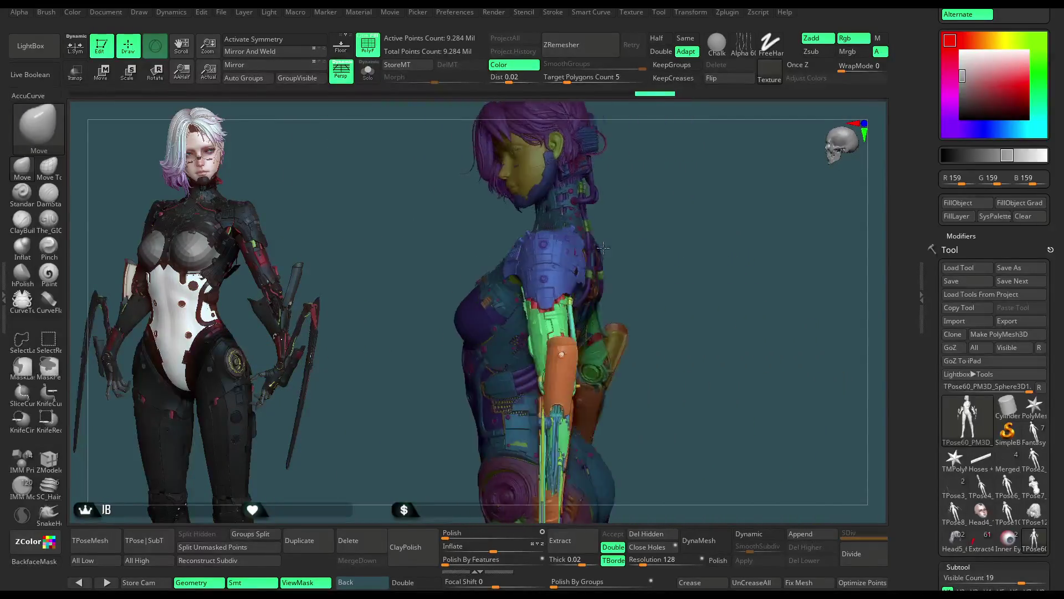
{"action": "left_click_drag", "start_coordinate": [273, 161], "coordinate": [643, 220]}
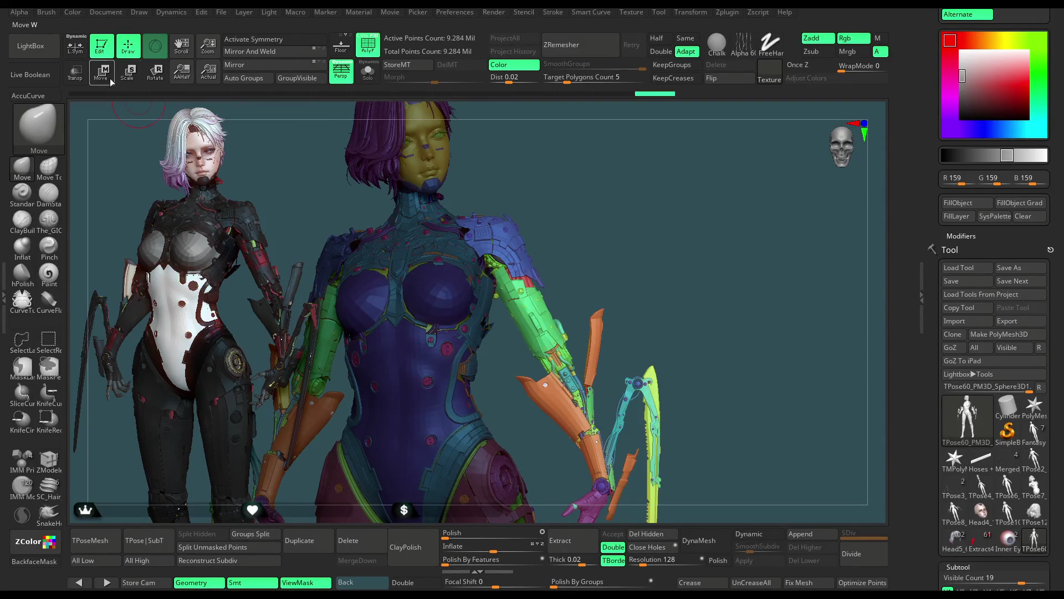
Switch to Transpose, set the pivot on the shoulder pad, test an arm rotation, and undo it.
{"action": "key", "text": "w"}
{"action": "left_click_drag", "start_coordinate": [563, 427], "coordinate": [549, 190]}
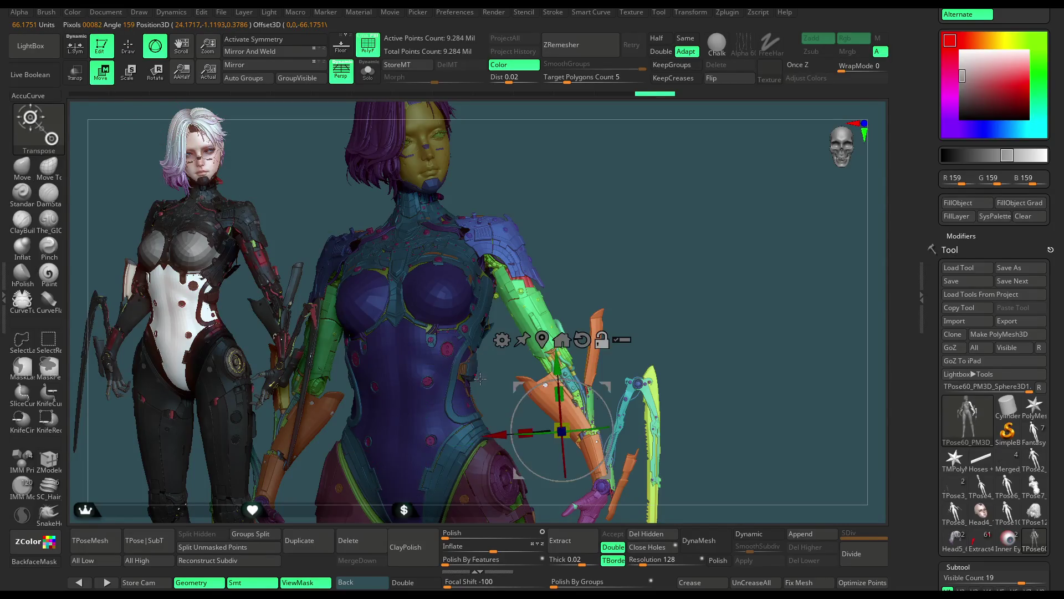
{"action": "mouse_move", "coordinate": [550, 190]}
{"action": "right_mouse_down"}
{"action": "mouse_move", "coordinate": [582, 233]}
{"action": "mouse_move", "coordinate": [543, 277]}
{"action": "right_mouse_up"}
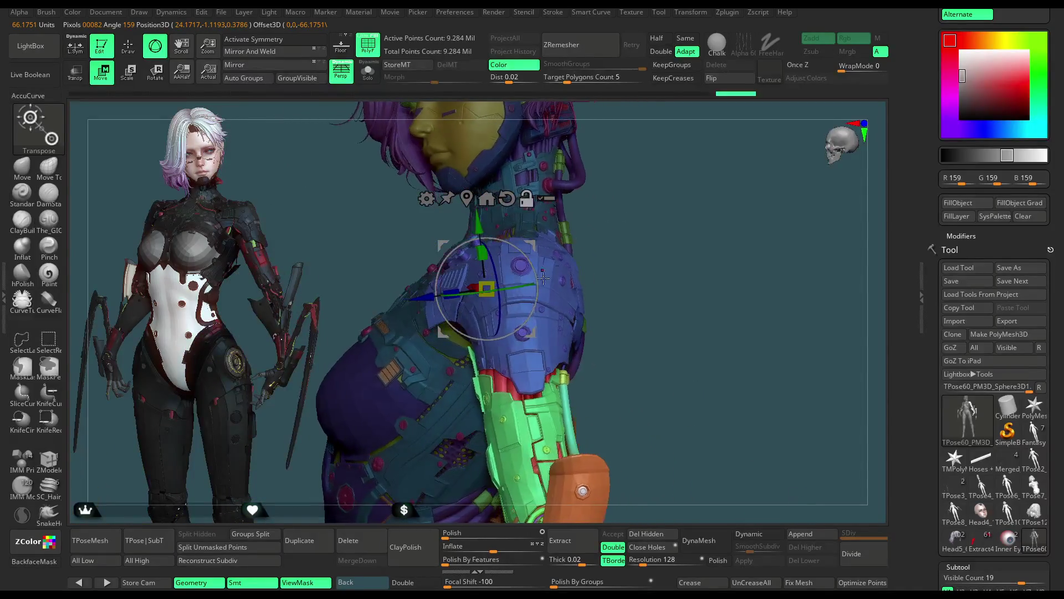
{"action": "mouse_move", "coordinate": [500, 289]}
{"action": "left_mouse_down"}
{"action": "mouse_move", "coordinate": [521, 313]}
{"action": "mouse_move", "coordinate": [615, 219]}
{"action": "mouse_move", "coordinate": [709, 209]}
{"action": "left_mouse_up"}
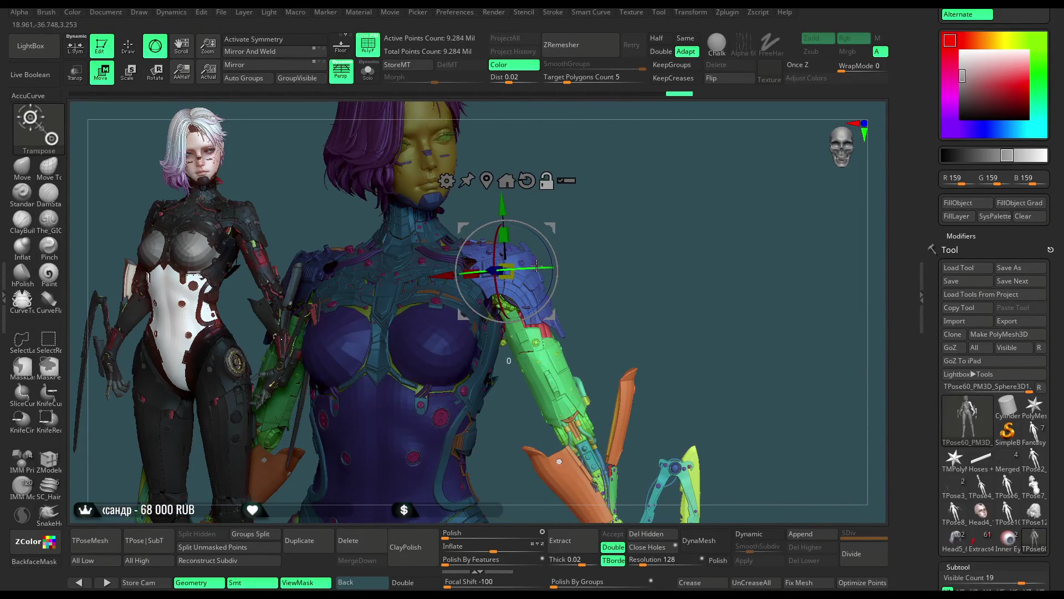
{"action": "mouse_move", "coordinate": [545, 262]}
{"action": "left_mouse_down"}
{"action": "mouse_move", "coordinate": [555, 234]}
{"action": "mouse_move", "coordinate": [543, 304]}
{"action": "left_mouse_up"}
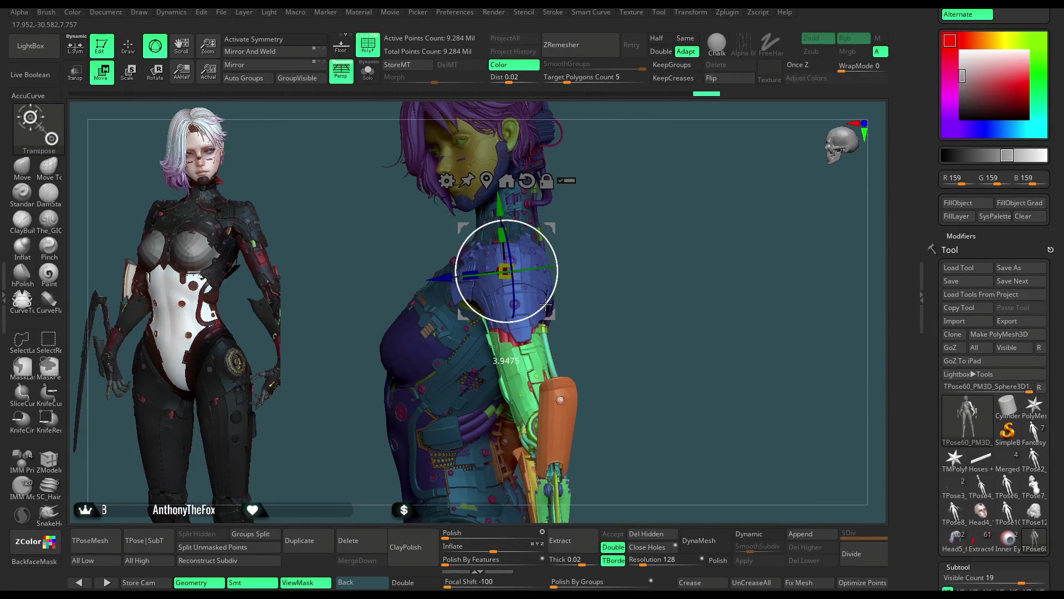
{"action": "left_click_drag", "start_coordinate": [543, 304], "coordinate": [668, 236]}
{"action": "mouse_move", "coordinate": [538, 308]}
{"action": "left_mouse_down"}
{"action": "mouse_move", "coordinate": [636, 232]}
{"action": "mouse_move", "coordinate": [599, 234]}
{"action": "mouse_move", "coordinate": [639, 243]}
{"action": "left_mouse_up"}
{"action": "key", "text": "ctrl"}
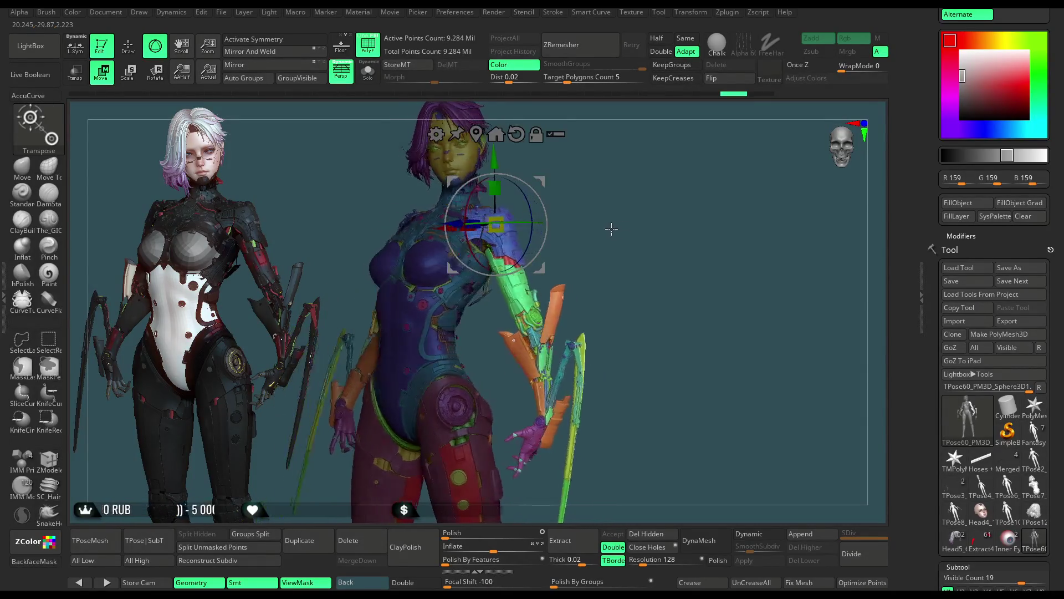
{"action": "mouse_move", "coordinate": [532, 260]}
{"action": "left_mouse_down"}
{"action": "mouse_move", "coordinate": [568, 213]}
{"action": "mouse_move", "coordinate": [587, 220]}
{"action": "mouse_move", "coordinate": [582, 237]}
{"action": "mouse_move", "coordinate": [525, 266]}
{"action": "mouse_move", "coordinate": [622, 235]}
{"action": "mouse_move", "coordinate": [599, 258]}
{"action": "left_mouse_up"}
{"action": "key", "text": "ctrl+z"}
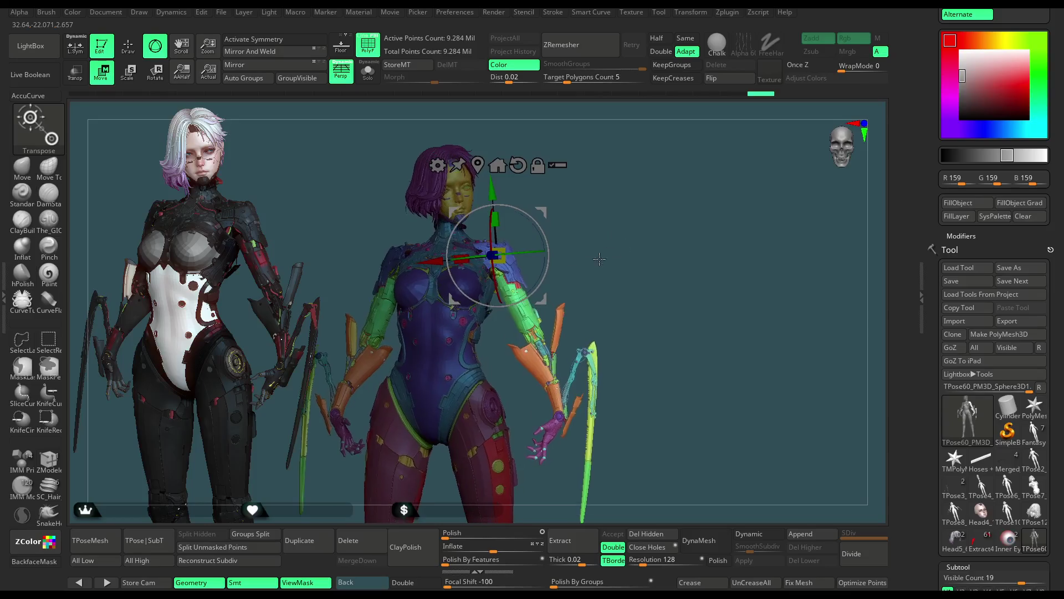
Shift the shoulder armour pad slightly around the pivot, then return to sculpting with Q.
{"action": "mouse_move", "coordinate": [537, 277]}
{"action": "left_mouse_down"}
{"action": "mouse_move", "coordinate": [623, 202]}
{"action": "mouse_move", "coordinate": [547, 247]}
{"action": "mouse_move", "coordinate": [685, 203]}
{"action": "mouse_move", "coordinate": [740, 201]}
{"action": "mouse_move", "coordinate": [679, 236]}
{"action": "mouse_move", "coordinate": [667, 264]}
{"action": "left_mouse_up"}
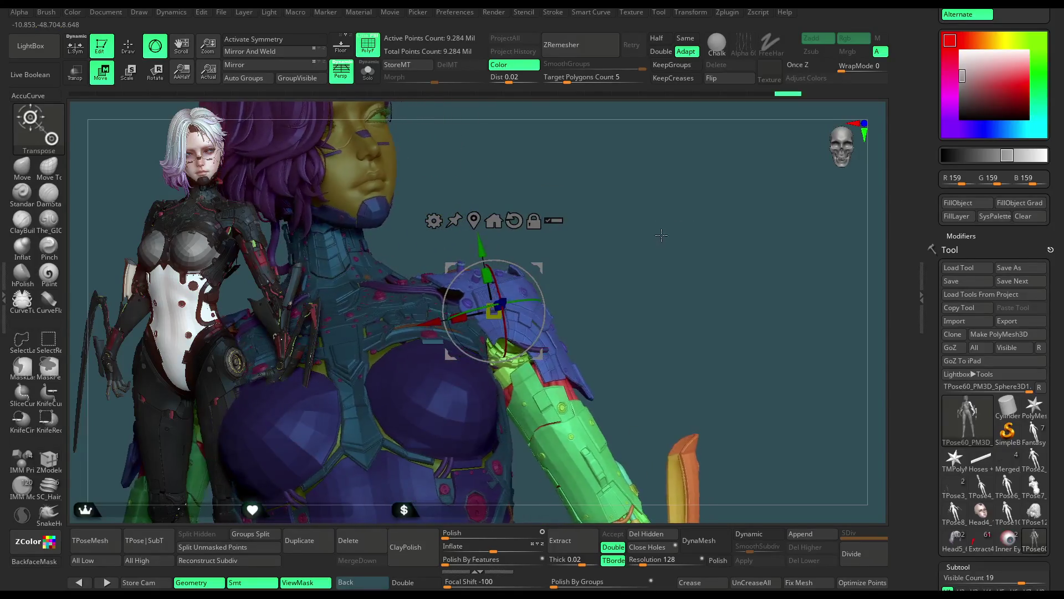
{"action": "left_click_drag", "start_coordinate": [519, 301], "coordinate": [531, 288]}
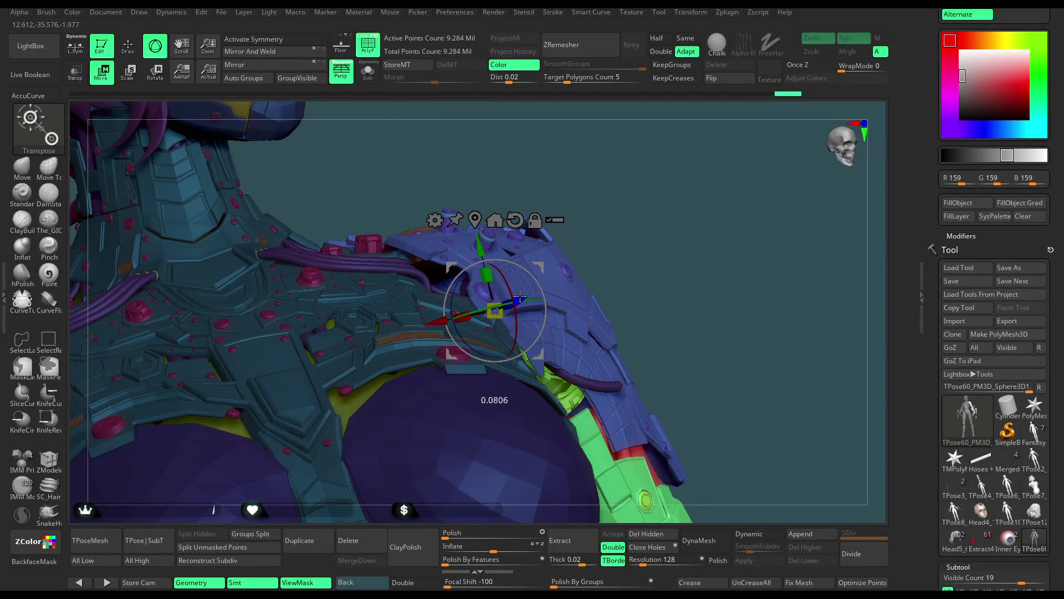
{"action": "mouse_move", "coordinate": [649, 190]}
{"action": "left_mouse_down"}
{"action": "mouse_move", "coordinate": [573, 208]}
{"action": "mouse_move", "coordinate": [635, 216]}
{"action": "mouse_move", "coordinate": [634, 232]}
{"action": "mouse_move", "coordinate": [610, 238]}
{"action": "mouse_move", "coordinate": [556, 296]}
{"action": "left_mouse_up"}
{"action": "key", "text": "q"}
{"action": "key", "text": "space"}
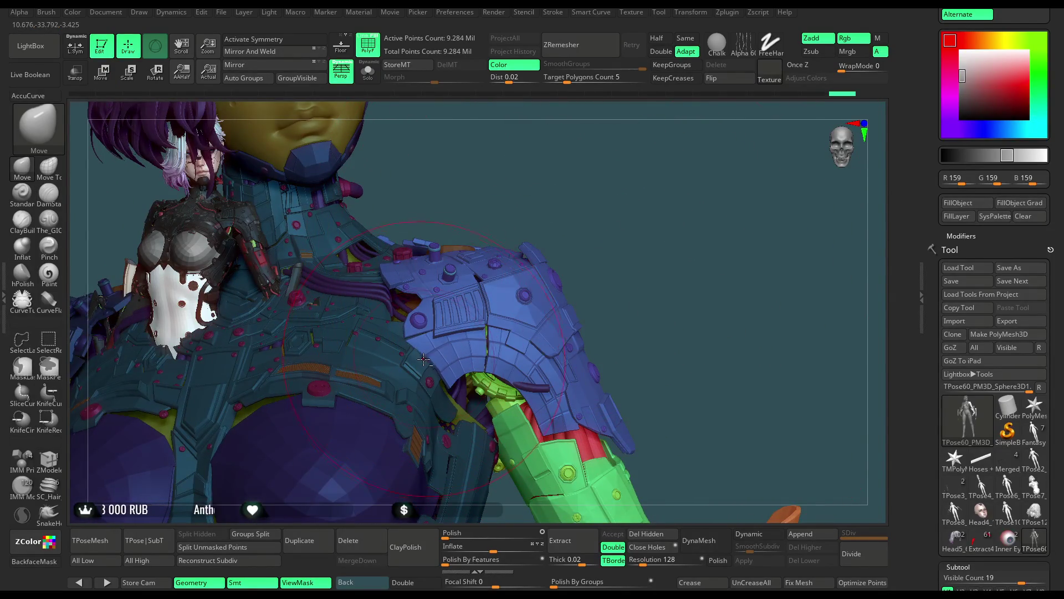
{"action": "mouse_move", "coordinate": [446, 344]}
{"action": "right_mouse_down"}
{"action": "mouse_move", "coordinate": [415, 351]}
{"action": "mouse_move", "coordinate": [471, 282]}
{"action": "right_mouse_up"}
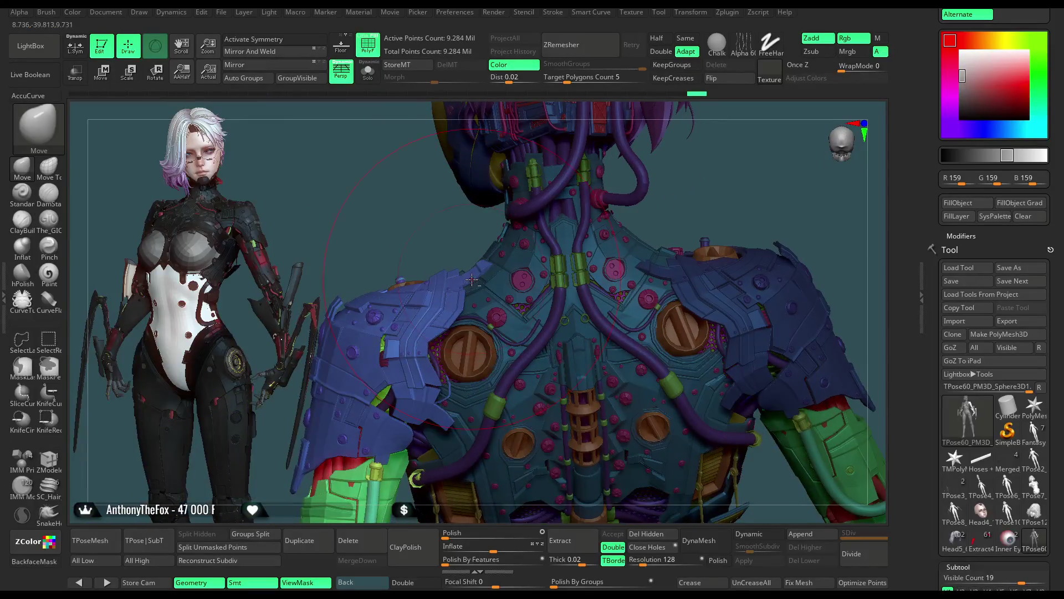
{"action": "mouse_move", "coordinate": [703, 207]}
{"action": "right_mouse_down", "text": "ctrl"}
{"action": "mouse_move", "coordinate": [695, 313]}
{"action": "mouse_move", "coordinate": [691, 164]}
{"action": "mouse_move", "coordinate": [559, 298]}
{"action": "mouse_move", "coordinate": [637, 244]}
{"action": "mouse_move", "coordinate": [663, 190]}
{"action": "mouse_move", "coordinate": [704, 184]}
{"action": "mouse_move", "coordinate": [647, 226]}
{"action": "right_mouse_up", "text": "ctrl"}
{"action": "key", "text": "space"}
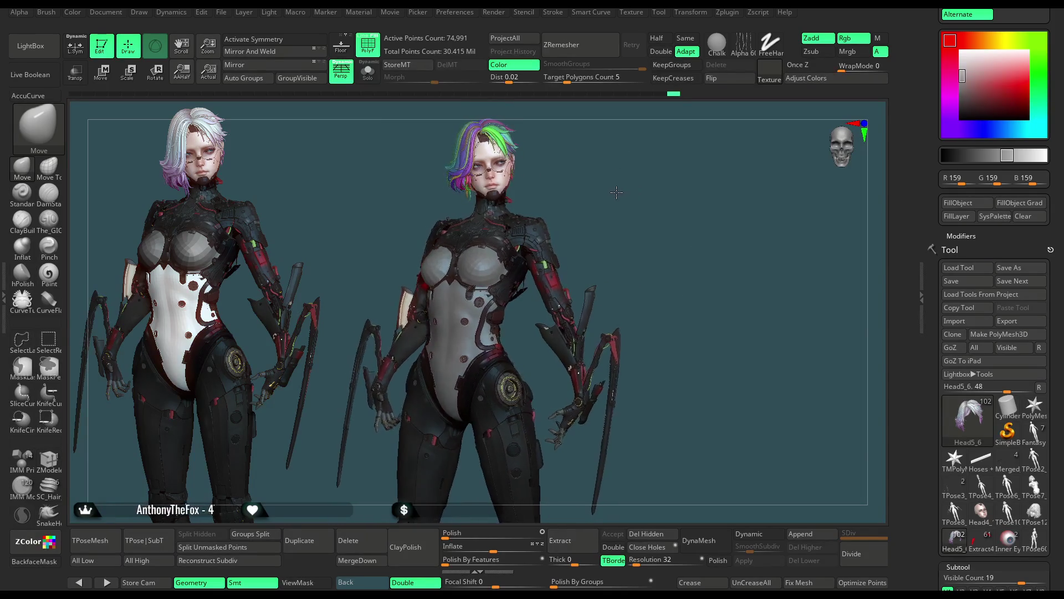
Set the main colour picker to pure white (RGB 255) for the suit.
{"action": "left_click", "coordinate": [949, 51]}
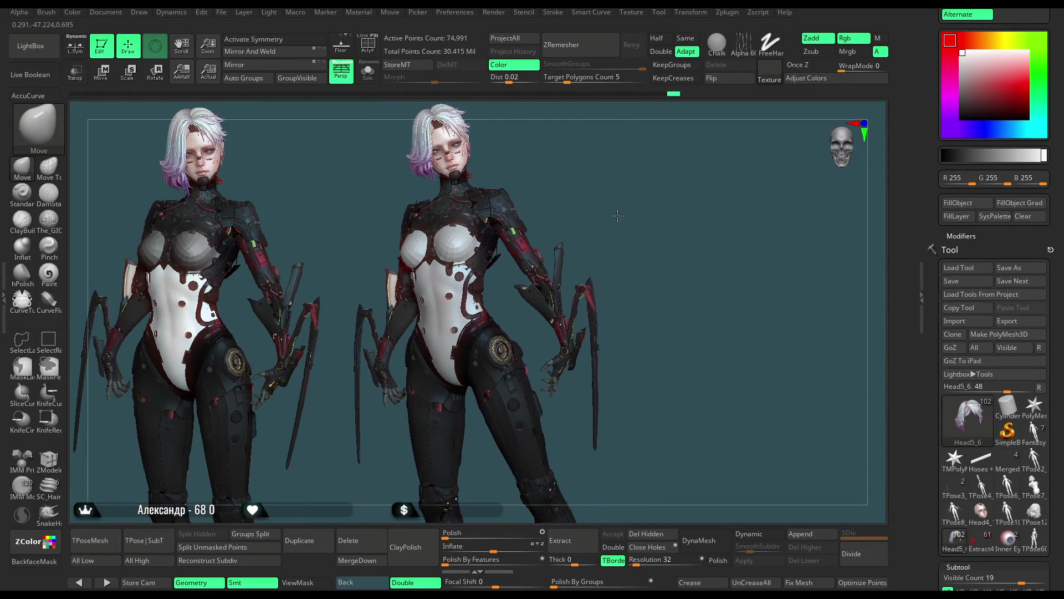
Clear the leftover duplicate figure with Ctrl+N and bring up the merged TPose60_PM3D_Sphere3D1 tool.
{"action": "key", "text": "ctrl"}
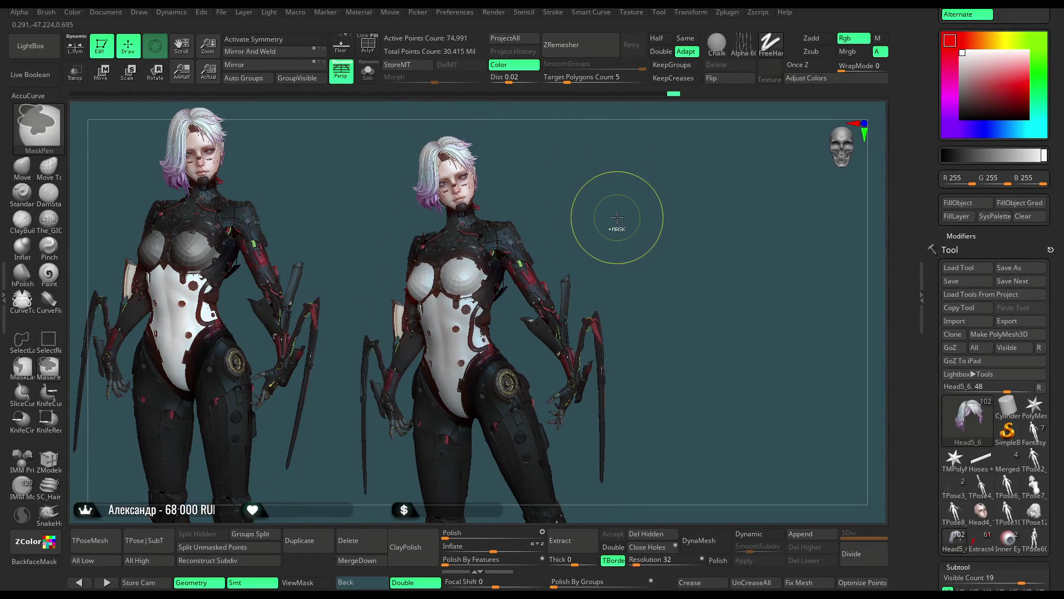
{"action": "key", "text": "ctrl+n"}
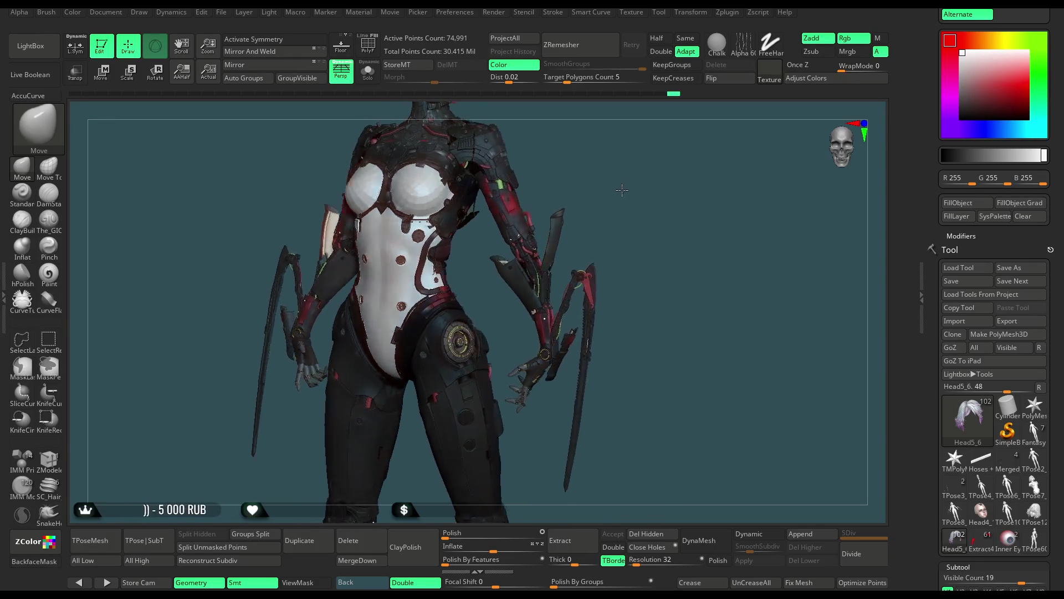
{"action": "scroll", "coordinate": [1048, 186], "scroll_direction": "down", "scroll_amount": 7}
{"action": "scroll", "coordinate": [1048, 186], "scroll_direction": "up", "scroll_amount": 5}
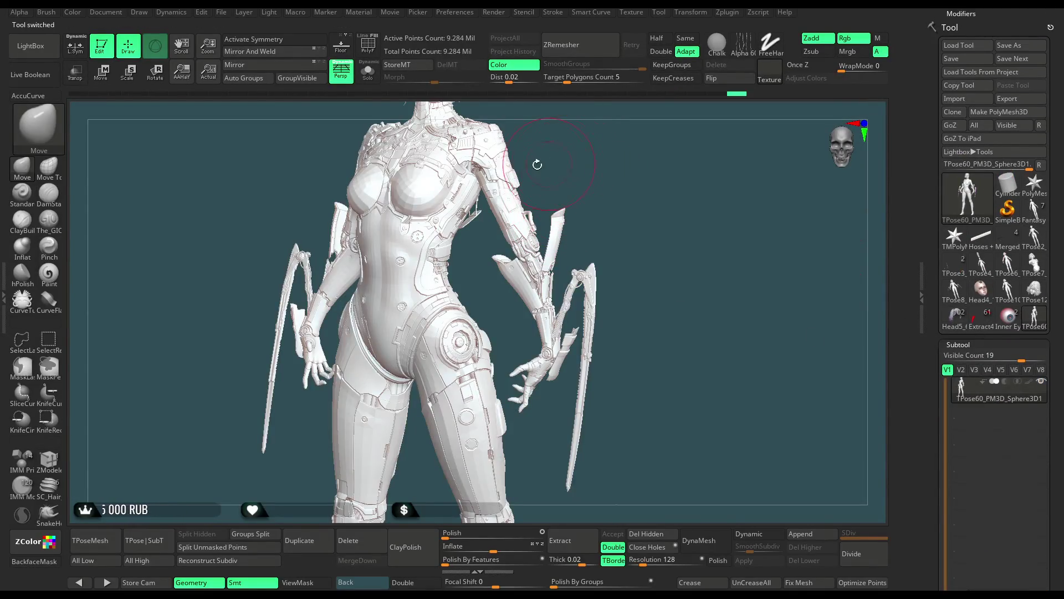
Turn on PolyF, set the active colour to mid grey, and orbit to a frontal view.
{"action": "left_click", "coordinate": [372, 51]}
{"action": "scroll", "coordinate": [1062, 125], "scroll_direction": "up", "scroll_amount": 5}
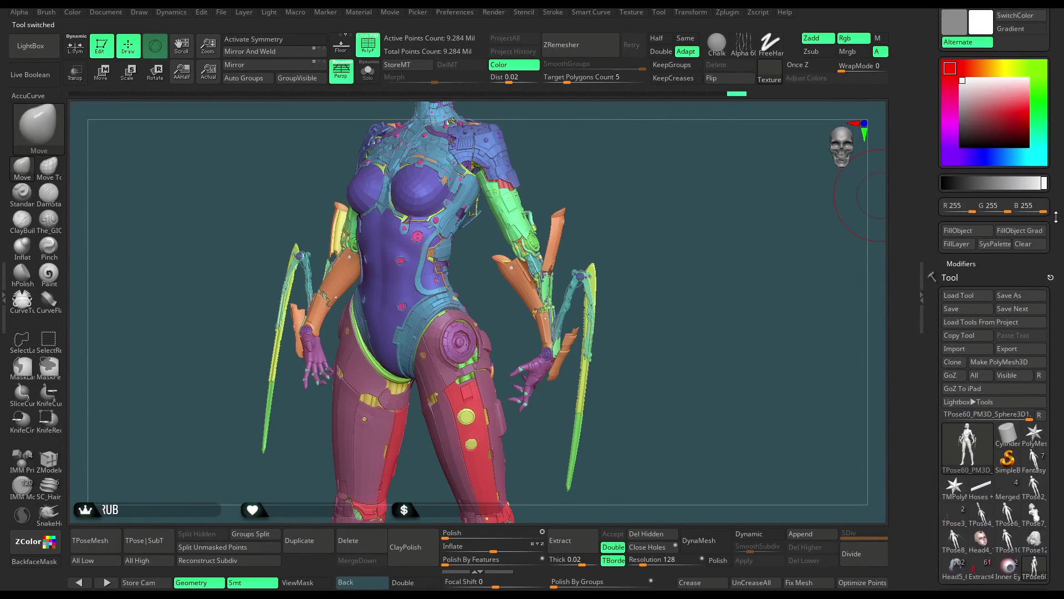
{"action": "left_click_drag", "start_coordinate": [957, 102], "coordinate": [962, 114]}
{"action": "left_click_drag", "start_coordinate": [665, 277], "coordinate": [523, 284]}
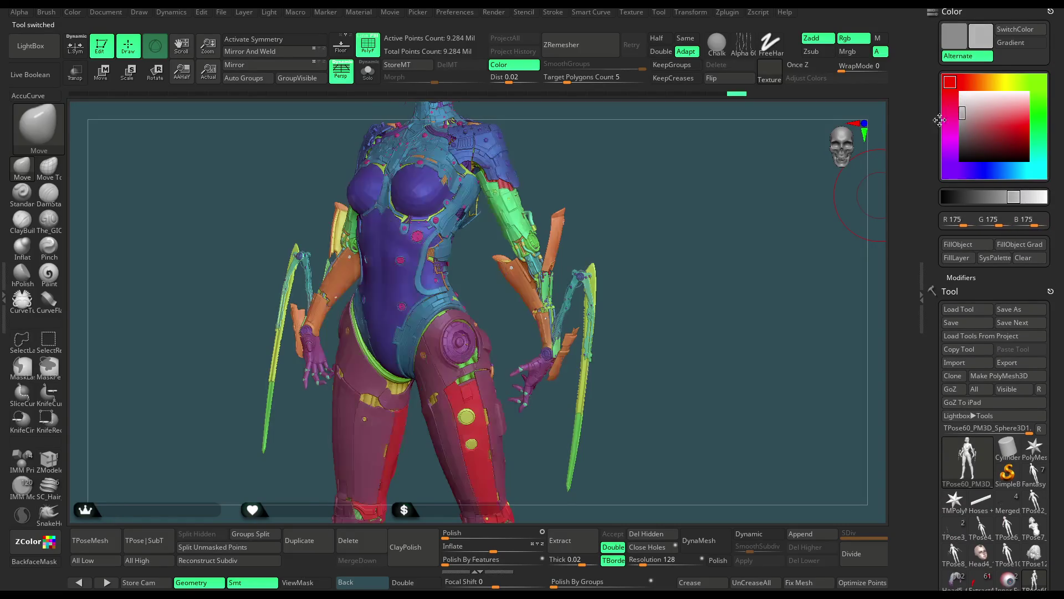
{"action": "left_click_drag", "start_coordinate": [269, 416], "coordinate": [338, 352]}
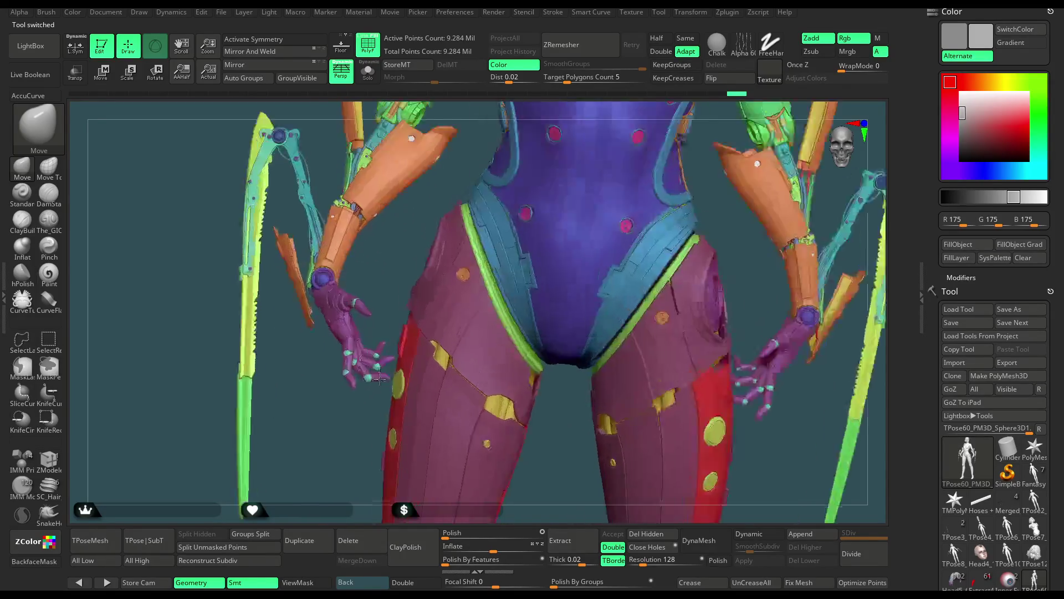
Isolate the hand polygroups, then hide the green wrist rings and purple hand pieces.
{"action": "left_click_drag", "start_coordinate": [370, 273], "coordinate": [344, 355], "text": "alt"}
{"action": "left_click", "coordinate": [349, 334], "text": "ctrl+shift"}
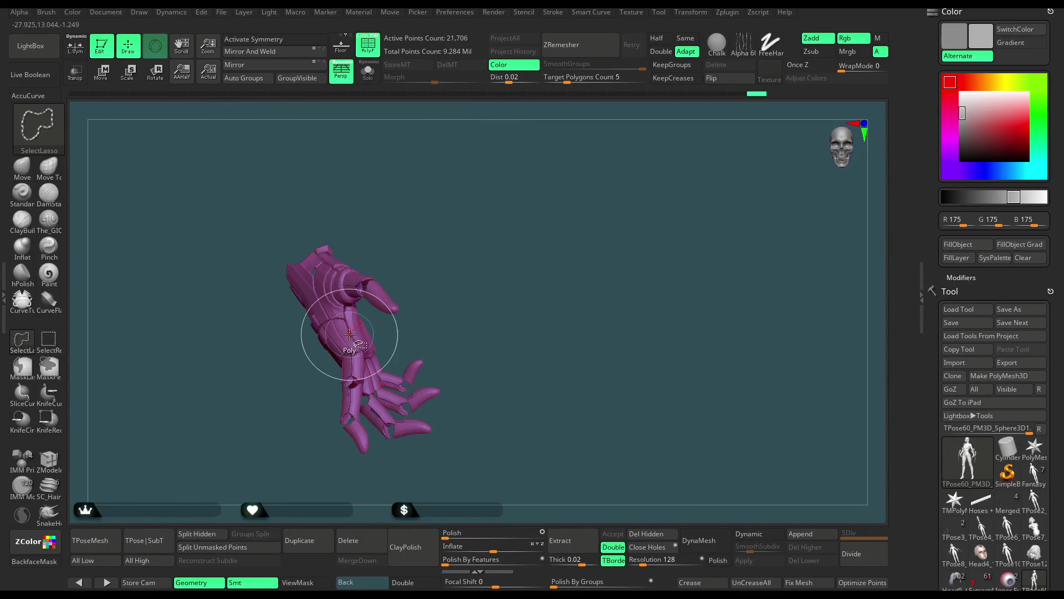
{"action": "left_click", "coordinate": [408, 265], "text": "ctrl+shift"}
{"action": "left_click", "coordinate": [138, 343], "text": "ctrl+shift"}
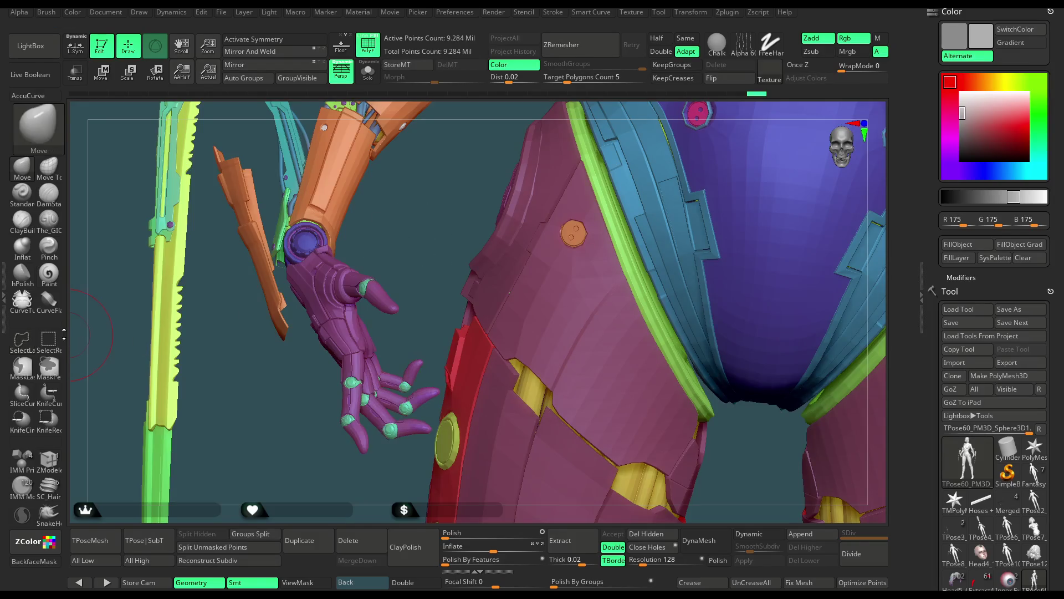
{"action": "left_click", "coordinate": [355, 299], "text": "ctrl+shift"}
{"action": "mouse_move", "coordinate": [420, 232]}
{"action": "left_mouse_down", "text": "ctrl+shift"}
{"action": "mouse_move", "coordinate": [420, 269]}
{"action": "mouse_move", "coordinate": [408, 268]}
{"action": "left_mouse_up", "text": "ctrl+shift"}
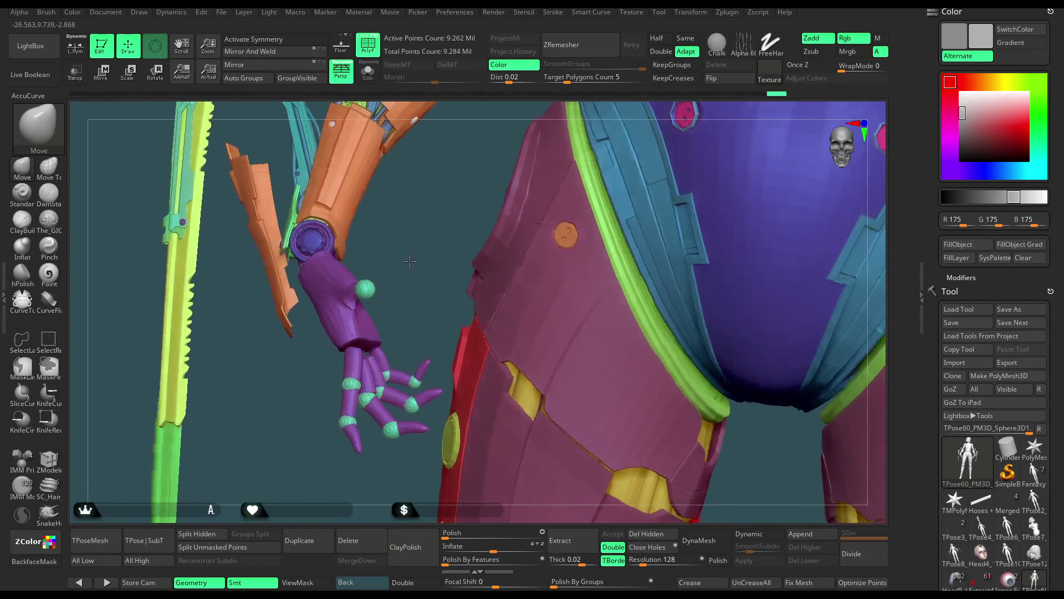
{"action": "left_click", "coordinate": [371, 287], "text": "ctrl+alt+shift"}
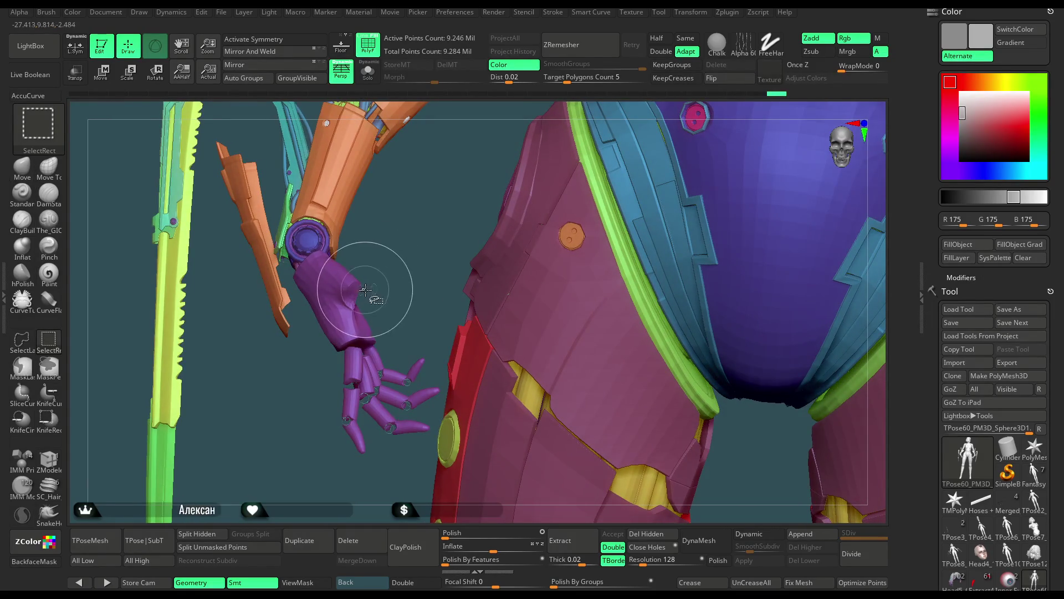
{"action": "left_click", "coordinate": [353, 299], "text": "ctrl+alt+shift"}
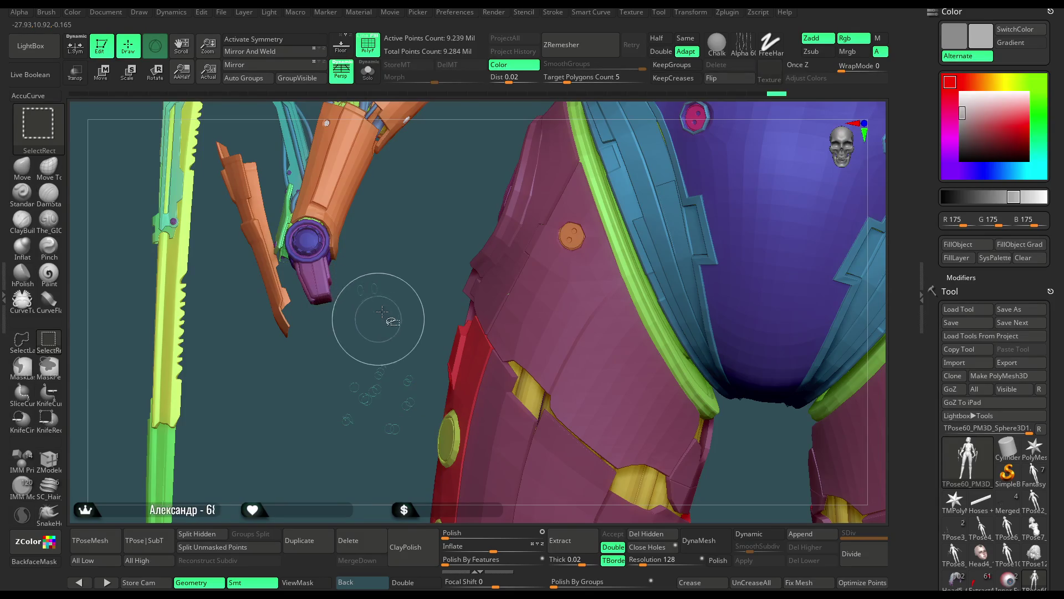
Orbit and zoom in on the empty wrist and turn on double-sided display.
{"action": "left_click_drag", "start_coordinate": [382, 312], "coordinate": [386, 276]}
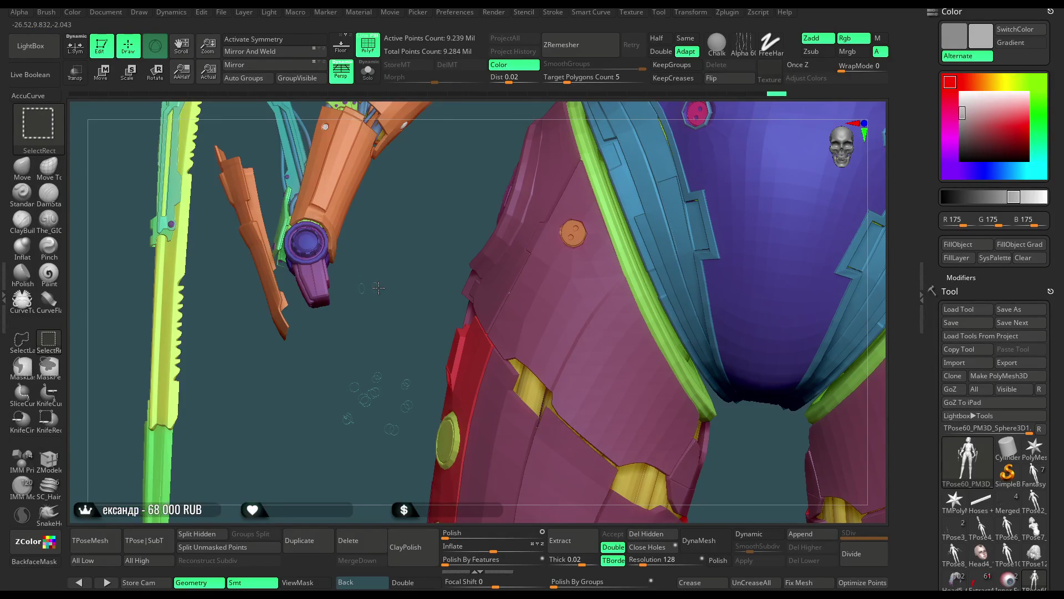
{"action": "mouse_move", "coordinate": [379, 287]}
{"action": "left_mouse_down"}
{"action": "mouse_move", "coordinate": [451, 285]}
{"action": "mouse_move", "coordinate": [483, 251]}
{"action": "mouse_move", "coordinate": [434, 302]}
{"action": "left_mouse_up"}
{"action": "left_click", "coordinate": [427, 583]}
Isolate the purple hand on the left and paint a mask over it.
{"action": "mouse_move", "coordinate": [496, 347]}
{"action": "left_mouse_down"}
{"action": "mouse_move", "coordinate": [458, 360]}
{"action": "mouse_move", "coordinate": [472, 252]}
{"action": "mouse_move", "coordinate": [491, 280]}
{"action": "left_mouse_up"}
{"action": "left_click", "coordinate": [458, 340], "text": "ctrl+shift"}
{"action": "left_click_drag", "start_coordinate": [274, 329], "coordinate": [266, 423], "text": "ctrl"}
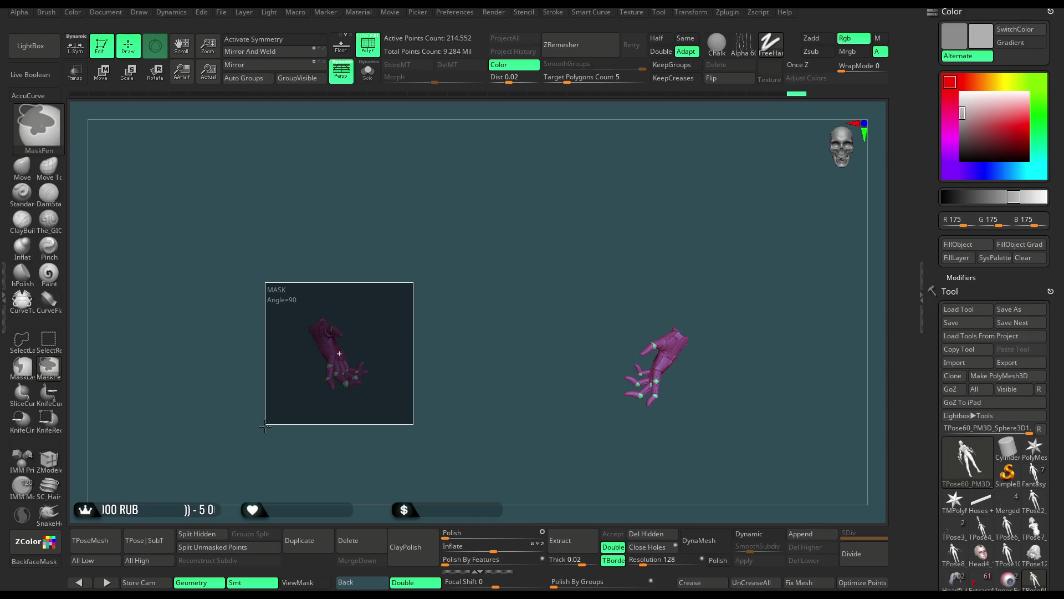
Unhide the whole figure and invert the mask so only the hand stays free, with ViewMask on.
{"action": "left_click", "coordinate": [391, 331], "text": "ctrl+shift"}
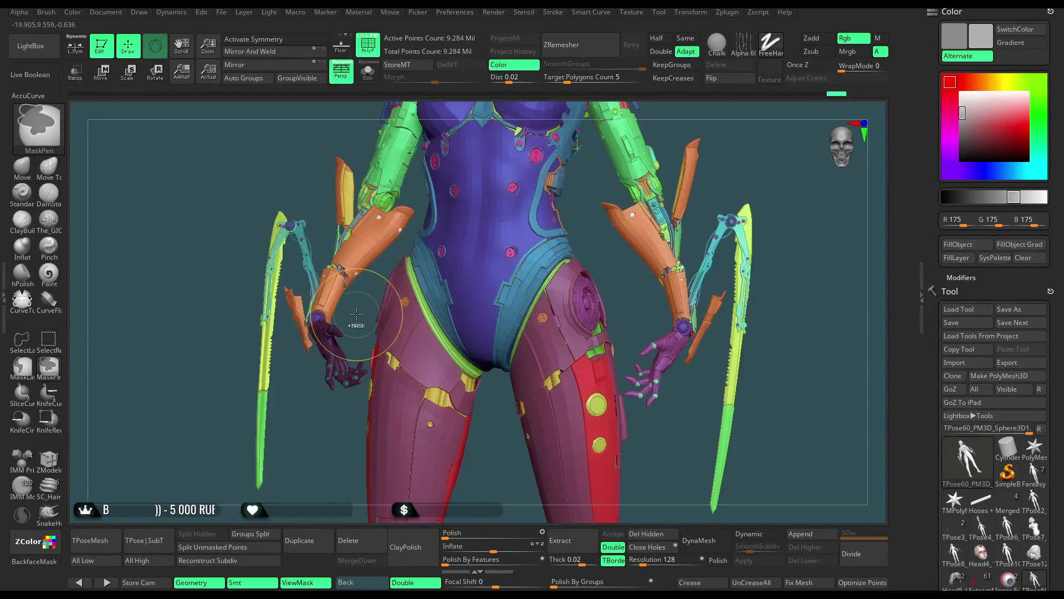
{"action": "left_click", "coordinate": [356, 314], "text": "ctrl"}
{"action": "key", "text": "b"}
{"action": "key", "text": "m"}
{"action": "key", "text": "v"}
{"action": "left_click_drag", "start_coordinate": [356, 314], "coordinate": [122, 109], "text": "alt"}
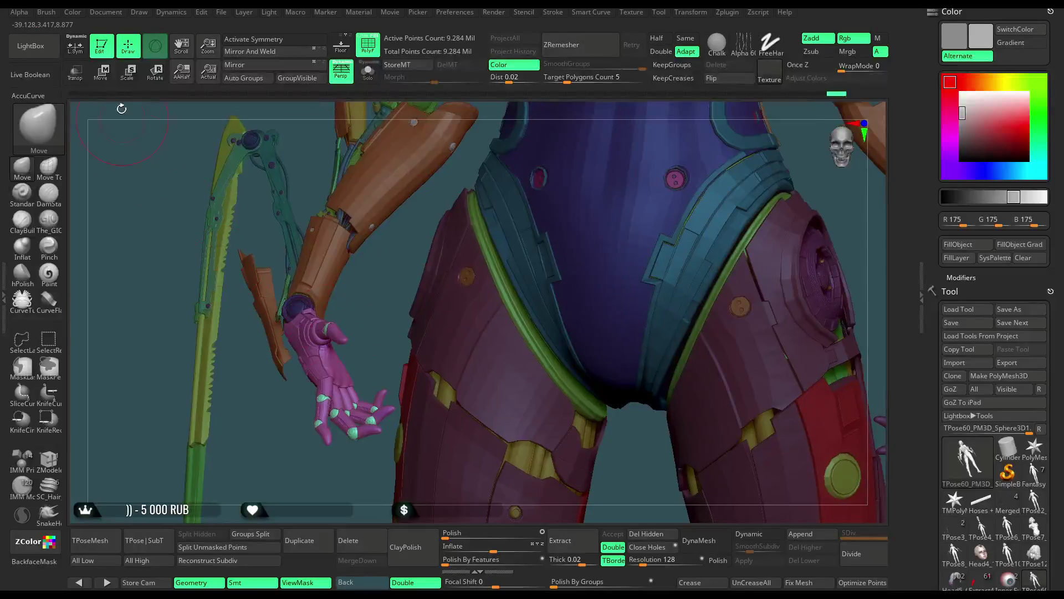
With the Transpose gizmo, move the unmasked hand down along its Y axis beside the hip.
{"action": "key", "text": "w"}
{"action": "left_click_drag", "start_coordinate": [358, 287], "coordinate": [377, 295]}
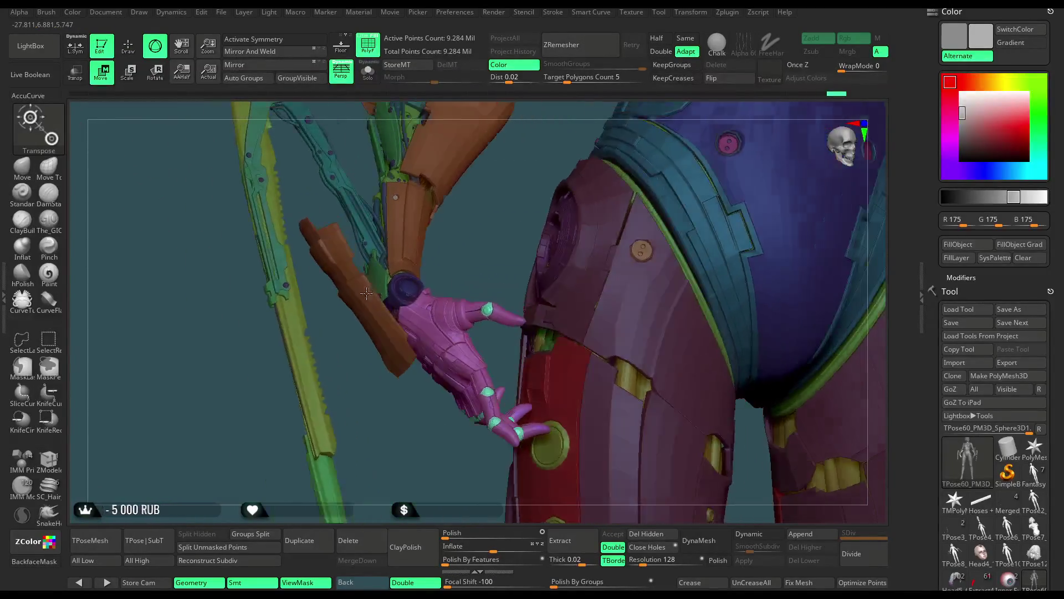
{"action": "left_click_drag", "start_coordinate": [498, 210], "coordinate": [487, 255], "text": "alt"}
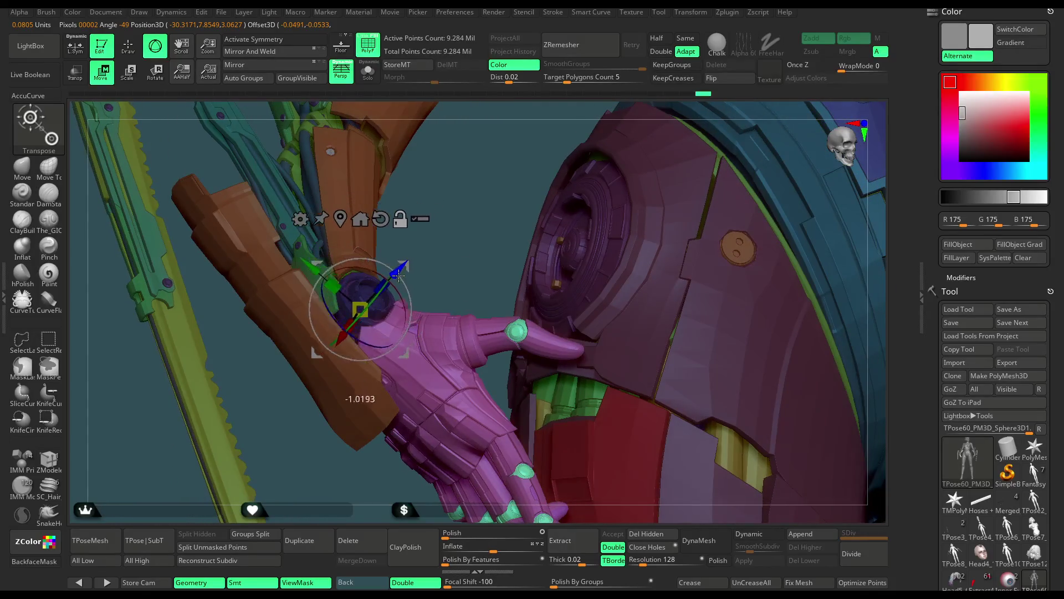
{"action": "left_click_drag", "start_coordinate": [295, 275], "coordinate": [311, 298]}
Rotate the hand at the wrist into its new angle, then check the pose on the whole figure.
{"action": "mouse_move", "coordinate": [456, 234]}
{"action": "left_mouse_down"}
{"action": "mouse_move", "coordinate": [416, 320]}
{"action": "mouse_move", "coordinate": [434, 310]}
{"action": "mouse_move", "coordinate": [475, 228]}
{"action": "left_mouse_up"}
{"action": "left_click_drag", "start_coordinate": [475, 279], "coordinate": [382, 384]}
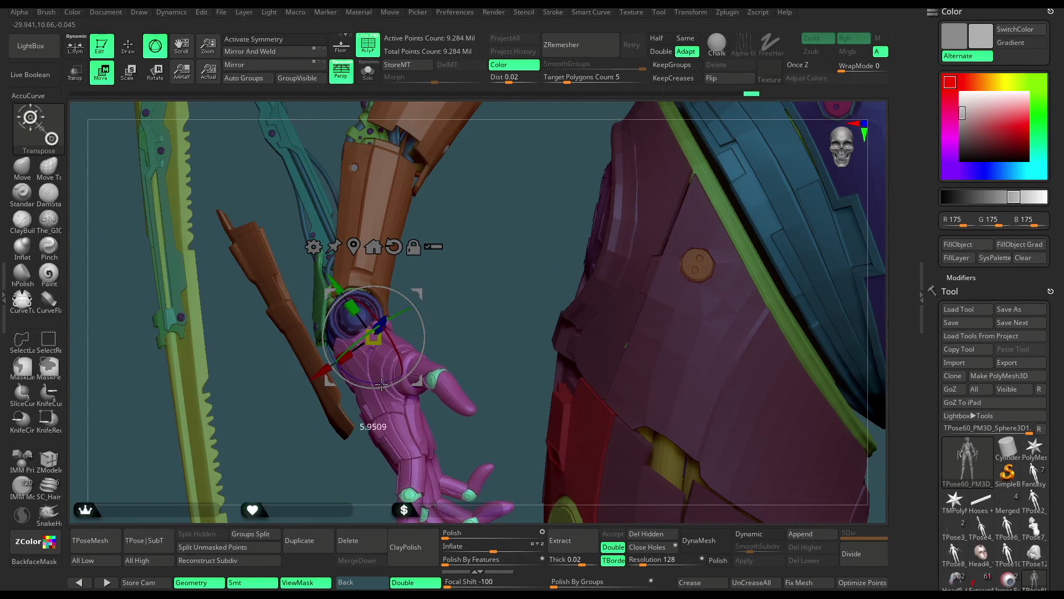
{"action": "mouse_move", "coordinate": [470, 262]}
{"action": "left_mouse_down"}
{"action": "mouse_move", "coordinate": [401, 306]}
{"action": "mouse_move", "coordinate": [433, 328]}
{"action": "left_mouse_up"}
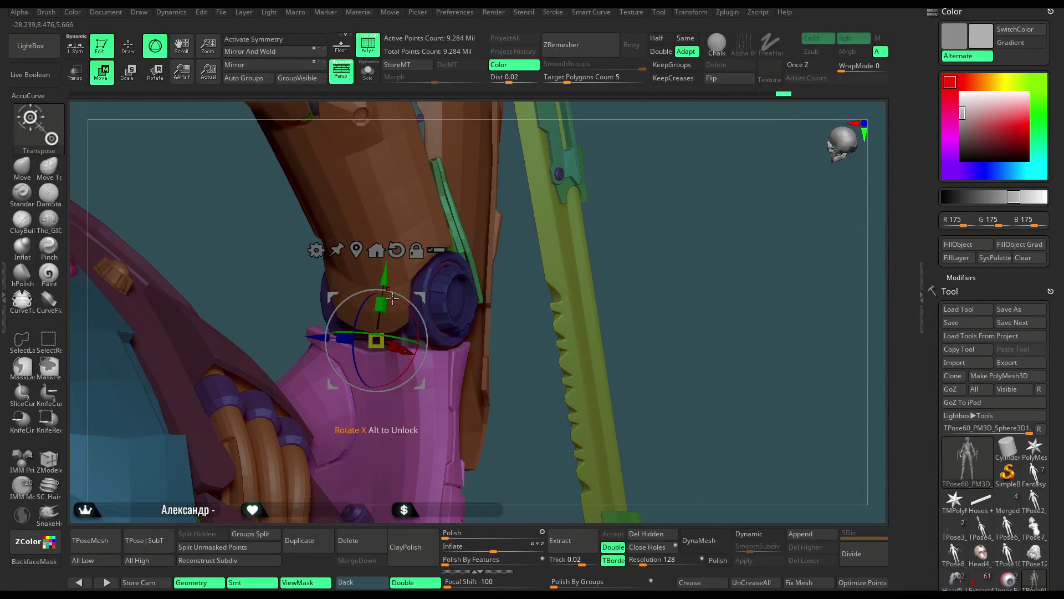
{"action": "mouse_move", "coordinate": [642, 143]}
{"action": "left_mouse_down"}
{"action": "mouse_move", "coordinate": [541, 265]}
{"action": "mouse_move", "coordinate": [482, 266]}
{"action": "left_mouse_up"}
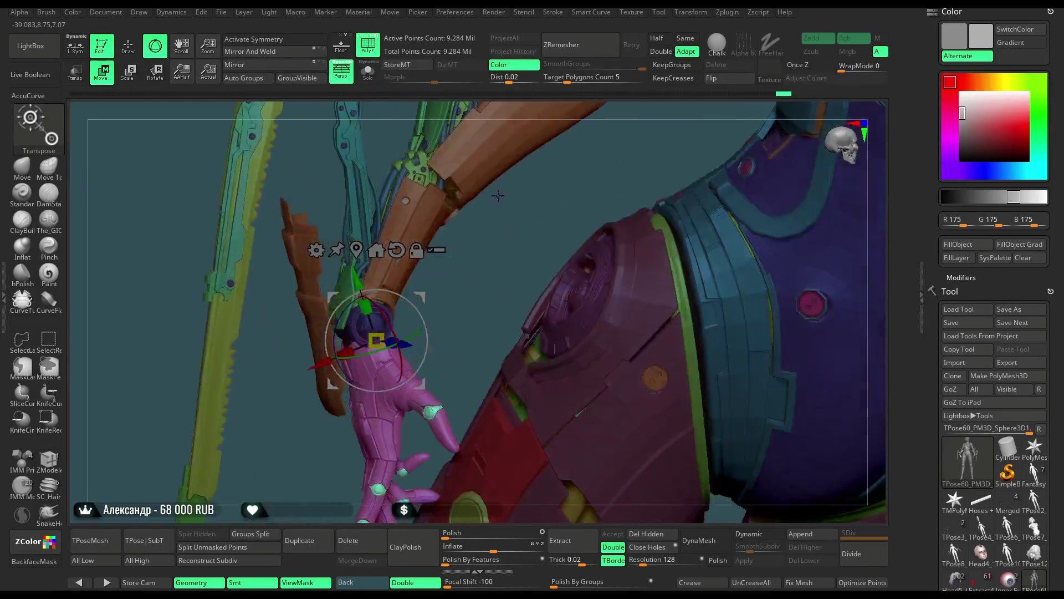
{"action": "mouse_move", "coordinate": [482, 266]}
{"action": "left_mouse_down"}
{"action": "mouse_move", "coordinate": [461, 257]}
{"action": "mouse_move", "coordinate": [424, 273]}
{"action": "left_mouse_up"}
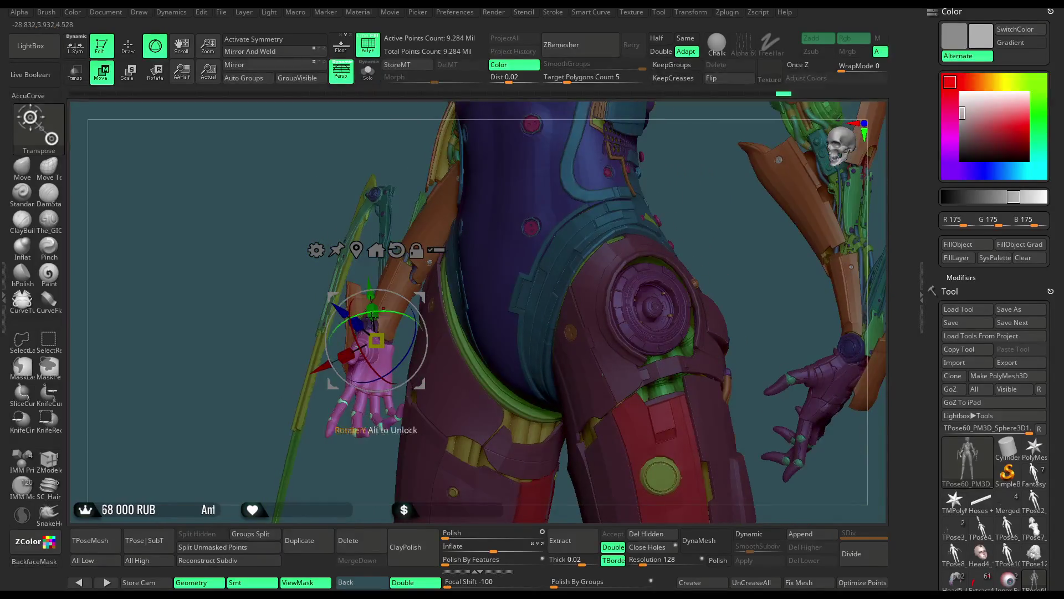
{"action": "left_click_drag", "start_coordinate": [223, 436], "coordinate": [238, 289]}
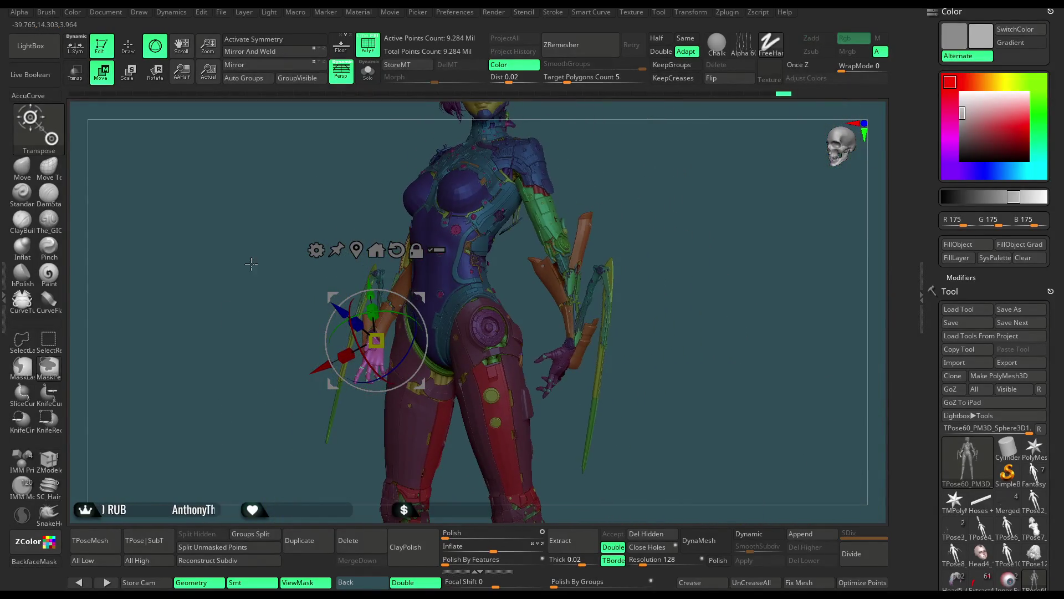
Return to Draw mode and turn the model to a straight front view.
{"action": "left_click", "coordinate": [127, 49]}
{"action": "mouse_move", "coordinate": [689, 204]}
{"action": "left_mouse_down"}
{"action": "mouse_move", "coordinate": [669, 203]}
{"action": "mouse_move", "coordinate": [645, 255]}
{"action": "mouse_move", "coordinate": [363, 445]}
{"action": "left_mouse_up"}
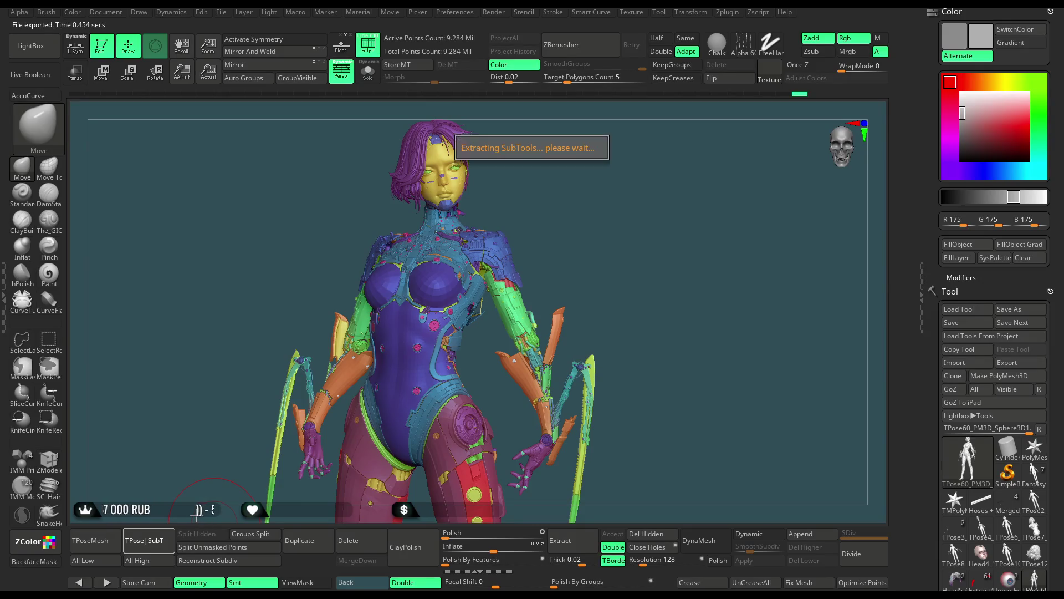
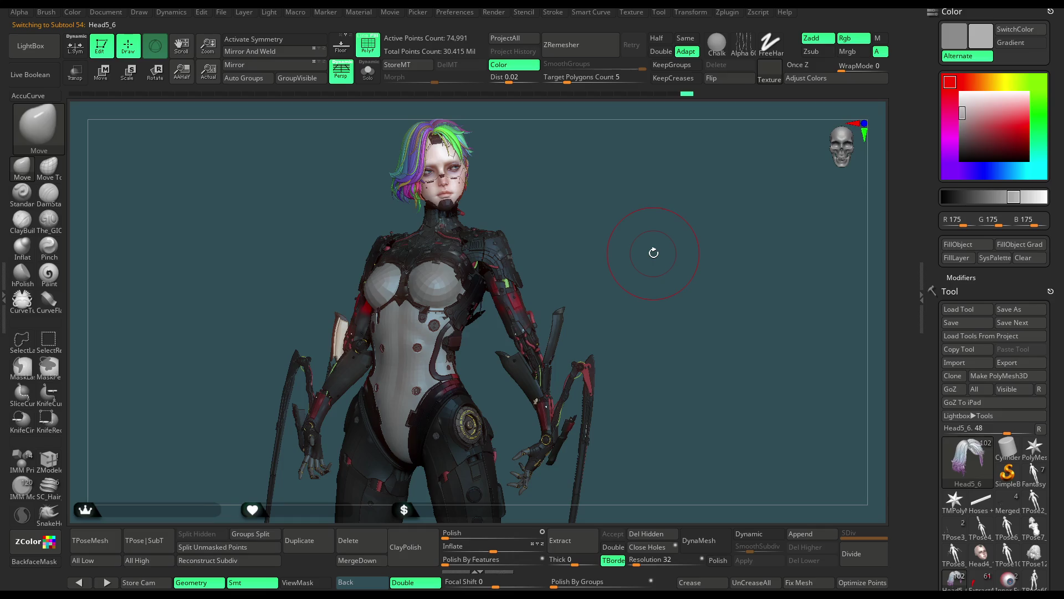
Frame the torso and hips and select the PP_FLAPS1 subtool.
{"action": "left_click_drag", "start_coordinate": [620, 258], "coordinate": [628, 226]}
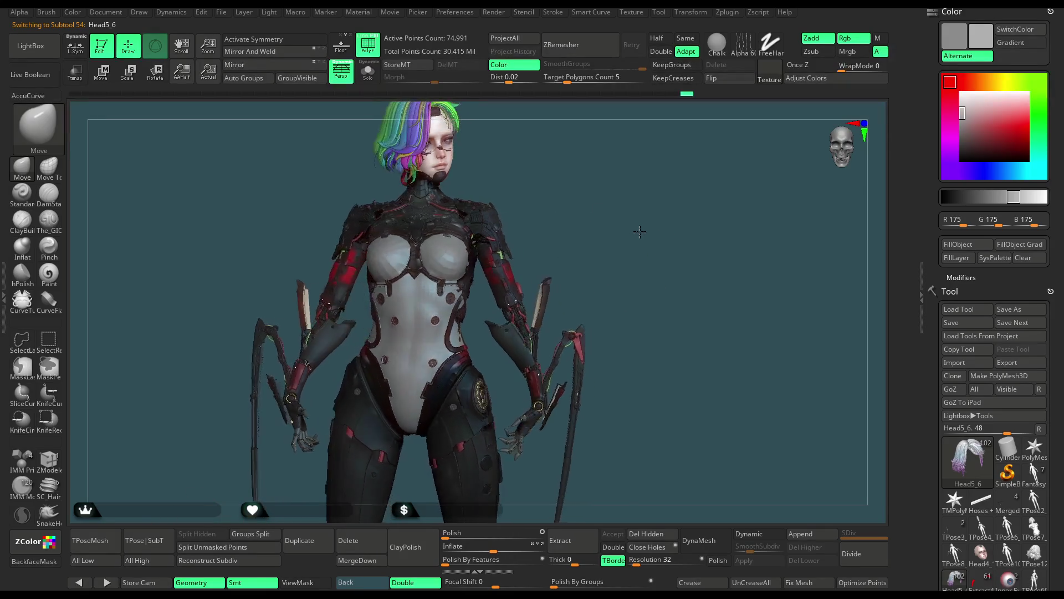
{"action": "scroll", "coordinate": [639, 277], "scroll_direction": "up", "scroll_amount": 3}
{"action": "left_click_drag", "start_coordinate": [639, 277], "coordinate": [528, 372], "text": "alt"}
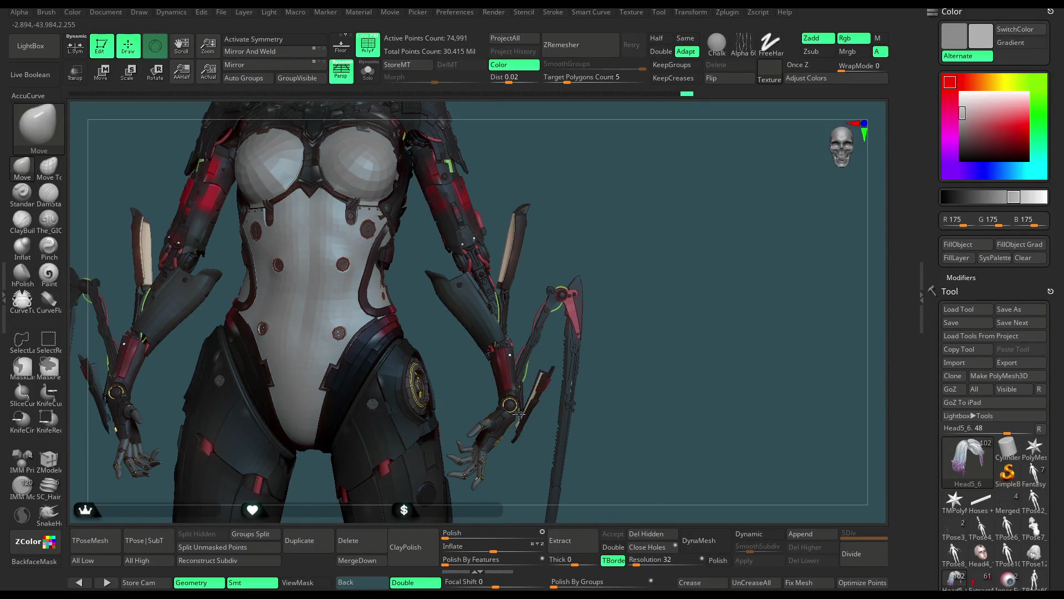
{"action": "left_click", "coordinate": [518, 413], "text": "alt"}
Toggle Solo off and back on so PP_FLAPS1 is shown alone.
{"action": "left_click", "coordinate": [368, 74]}
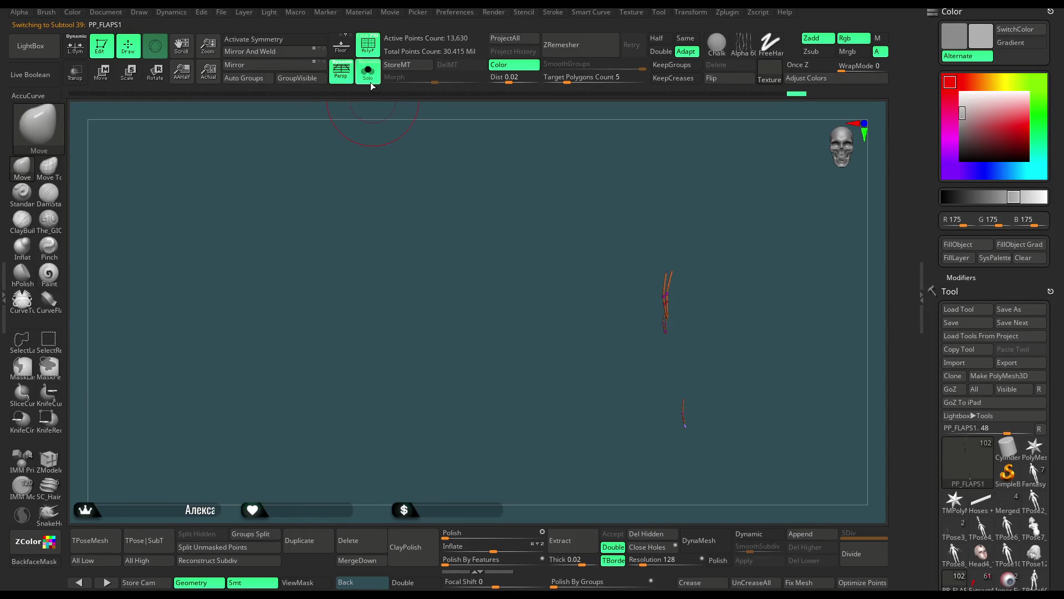
{"action": "left_click", "coordinate": [370, 81]}
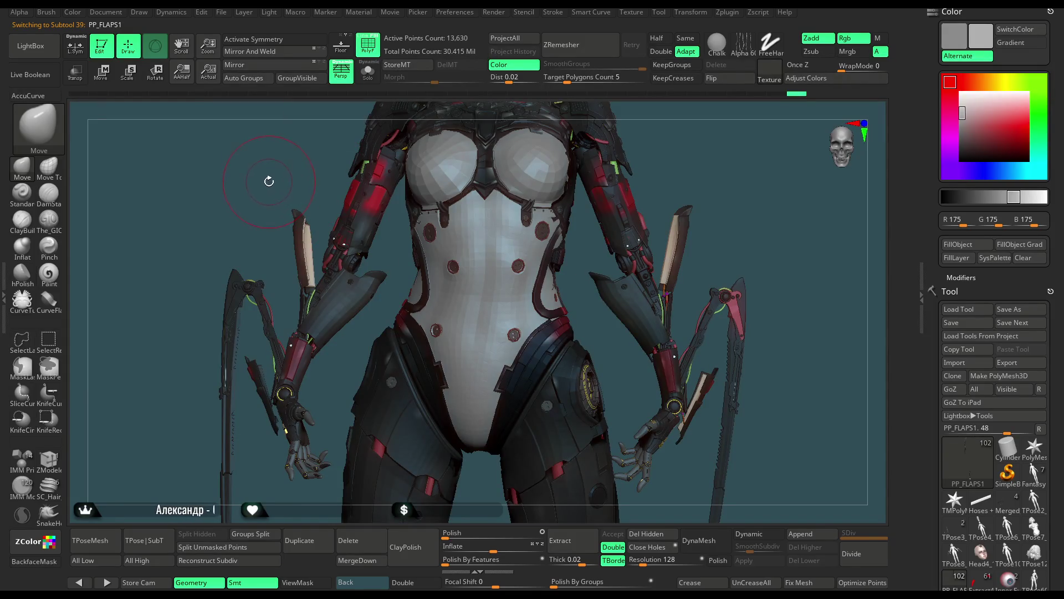
{"action": "scroll", "coordinate": [236, 212], "scroll_direction": "up", "scroll_amount": 4}
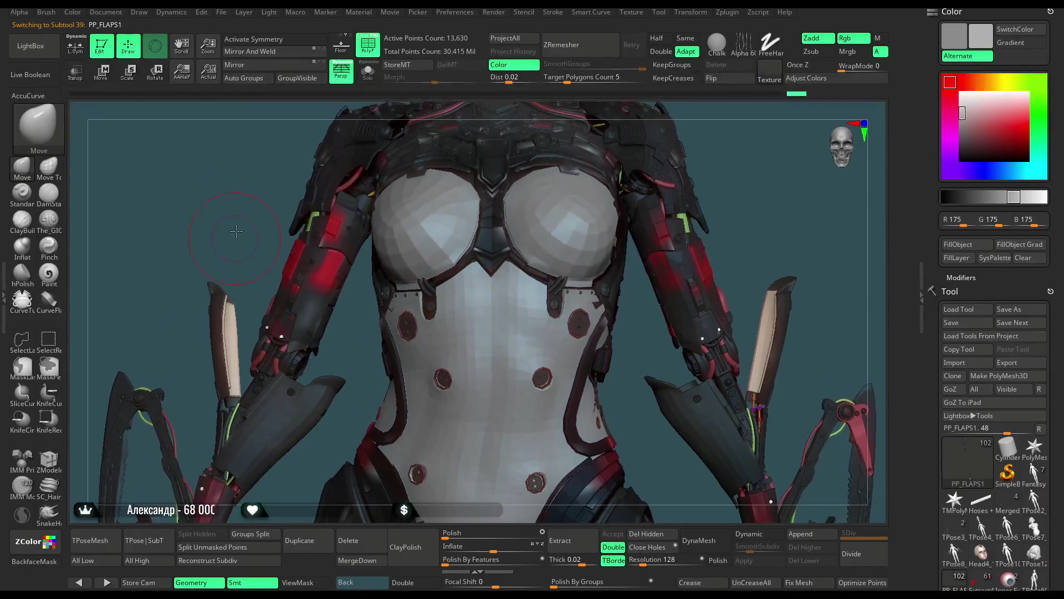
{"action": "scroll", "coordinate": [242, 214], "scroll_direction": "up", "scroll_amount": 2}
{"action": "left_click_drag", "start_coordinate": [243, 214], "coordinate": [263, 204]}
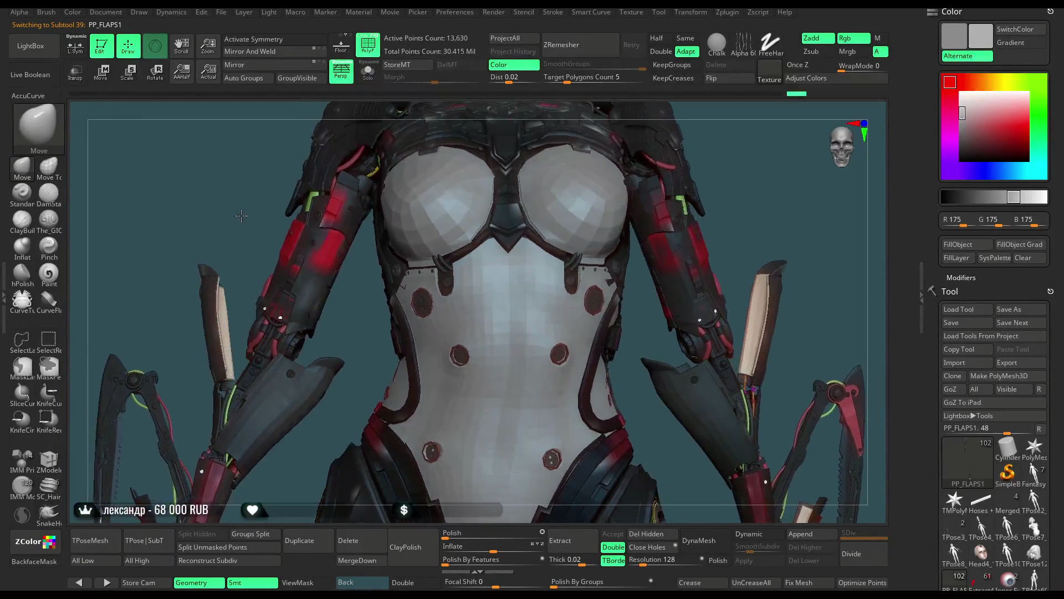
{"action": "left_click", "coordinate": [368, 78]}
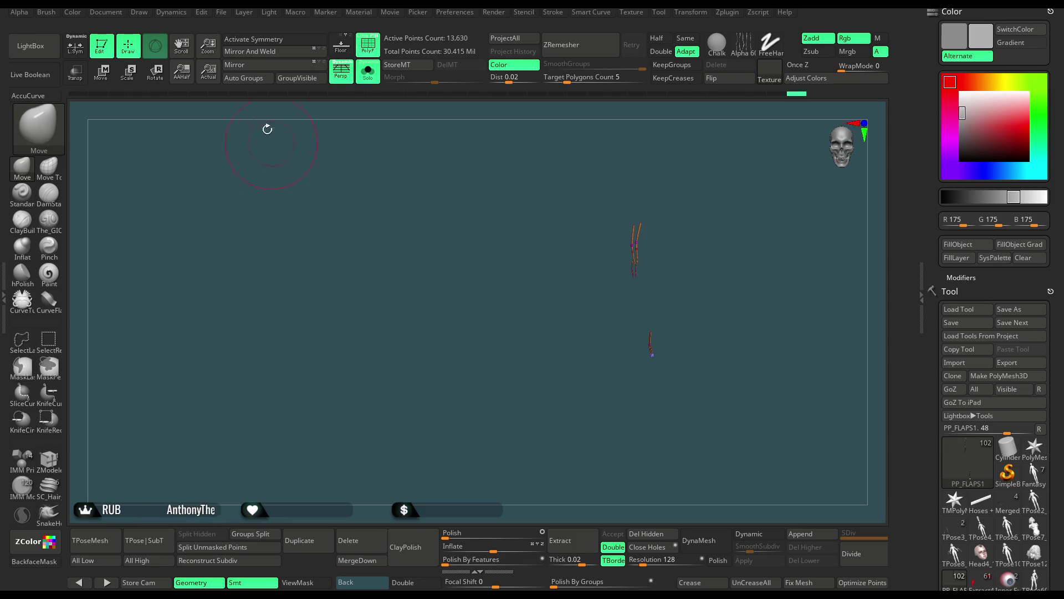
Mirror the PP_FLAPS1 cable strands onto the other side of the body.
{"action": "left_click", "coordinate": [255, 68]}
{"action": "left_click", "coordinate": [266, 52]}
{"action": "left_click", "coordinate": [372, 81]}
{"action": "left_click", "coordinate": [373, 82]}
Mask the strands on the left side and bring back the full character.
{"action": "left_click_drag", "start_coordinate": [357, 178], "coordinate": [259, 410], "text": "ctrl"}
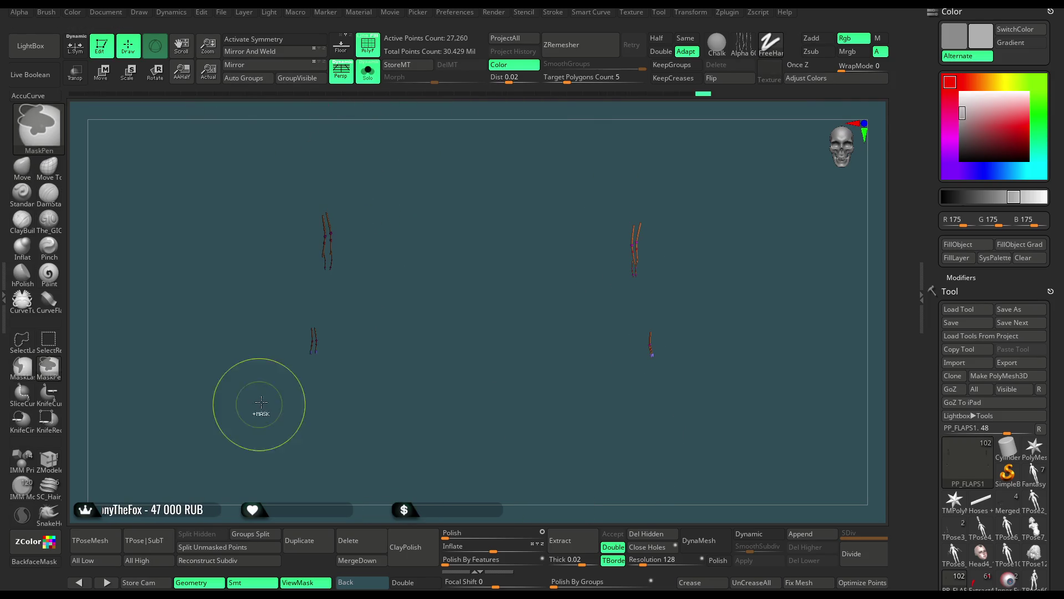
{"action": "key", "text": "f"}
{"action": "left_click", "coordinate": [376, 79]}
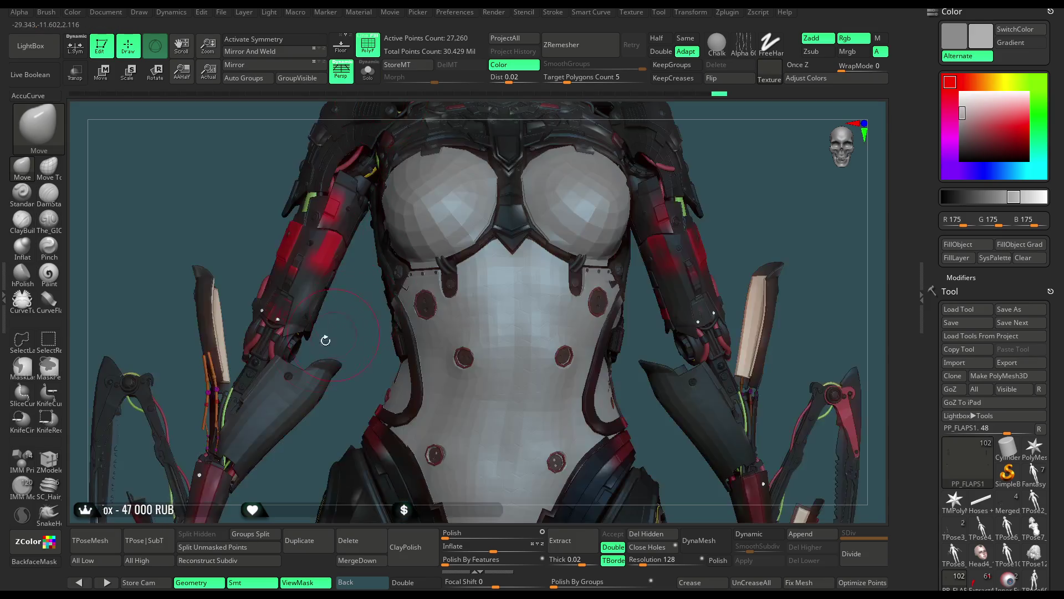
{"action": "left_click_drag", "start_coordinate": [248, 224], "coordinate": [191, 182]}
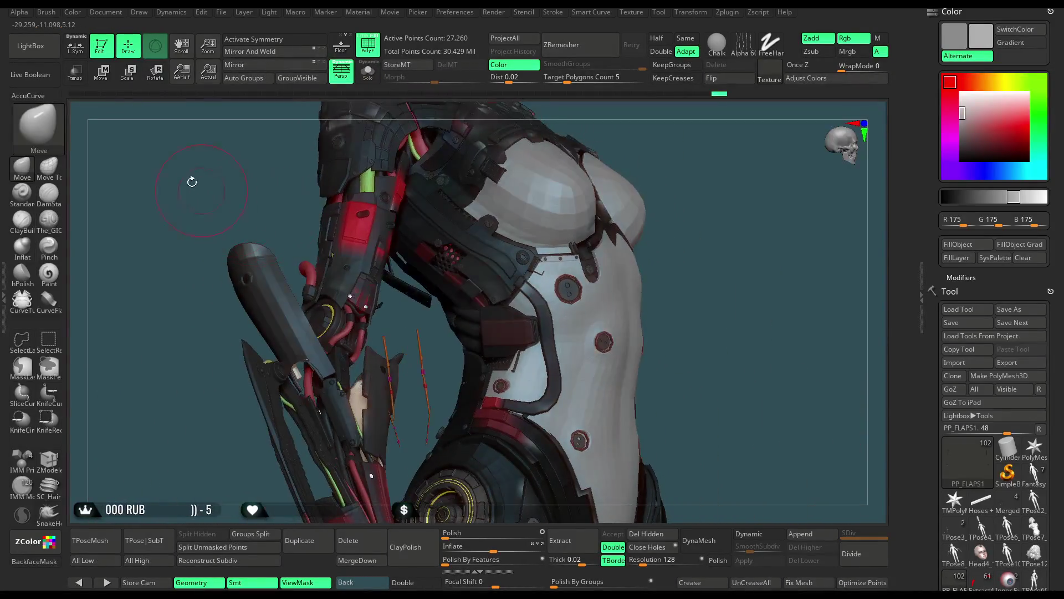
Move the unmasked strands leftward along the arm with the Move gizmo, then isolate them again.
{"action": "left_click", "coordinate": [111, 83]}
{"action": "left_click_drag", "start_coordinate": [553, 444], "coordinate": [315, 390]}
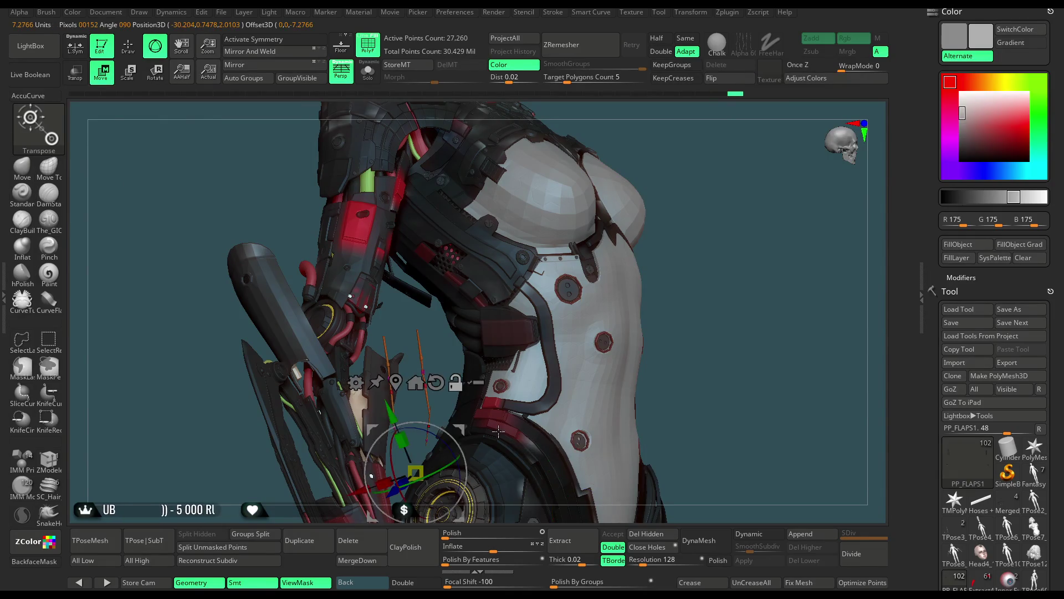
{"action": "left_click_drag", "start_coordinate": [735, 271], "coordinate": [693, 238]}
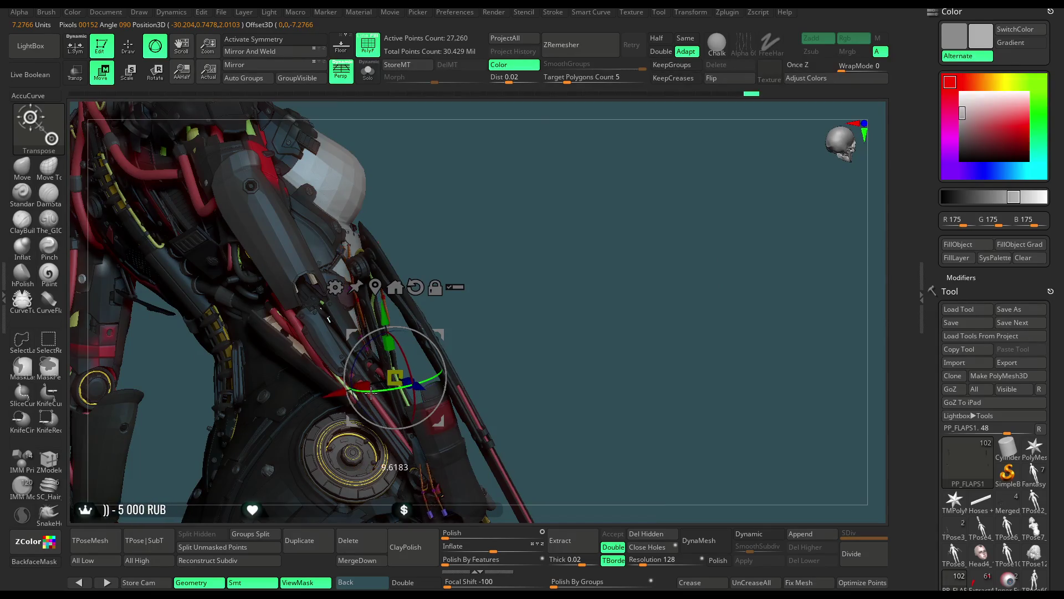
{"action": "mouse_move", "coordinate": [514, 254]}
{"action": "left_mouse_down"}
{"action": "mouse_move", "coordinate": [552, 221]}
{"action": "mouse_move", "coordinate": [498, 288]}
{"action": "left_mouse_up"}
{"action": "left_click_drag", "start_coordinate": [451, 359], "coordinate": [442, 362]}
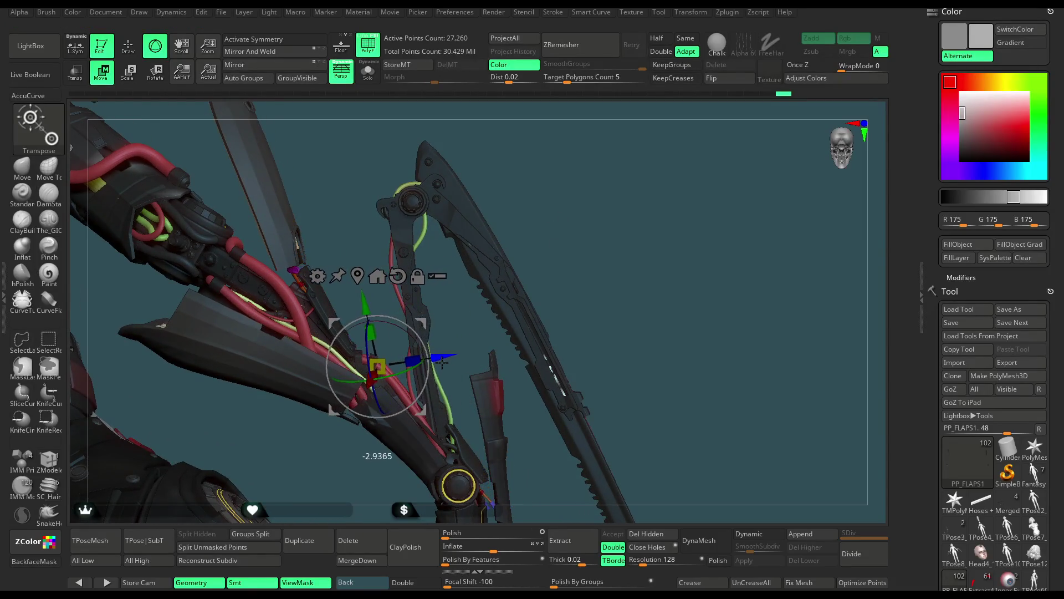
{"action": "left_click_drag", "start_coordinate": [554, 217], "coordinate": [422, 355]}
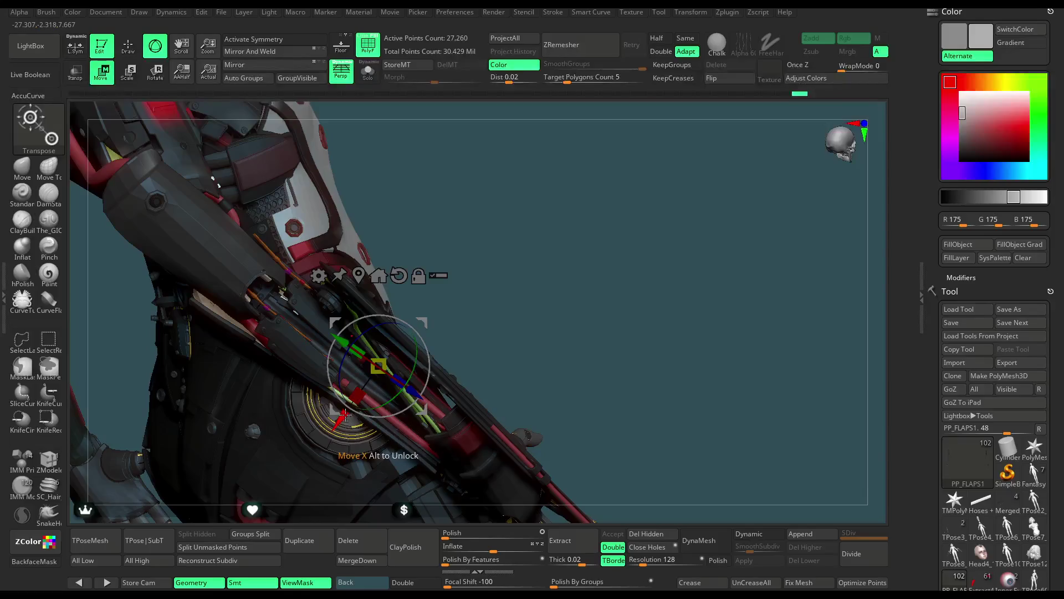
{"action": "mouse_move", "coordinate": [356, 409]}
{"action": "left_mouse_down"}
{"action": "mouse_move", "coordinate": [556, 191]}
{"action": "mouse_move", "coordinate": [561, 223]}
{"action": "mouse_move", "coordinate": [438, 371]}
{"action": "mouse_move", "coordinate": [436, 437]}
{"action": "mouse_move", "coordinate": [335, 306]}
{"action": "left_mouse_up"}
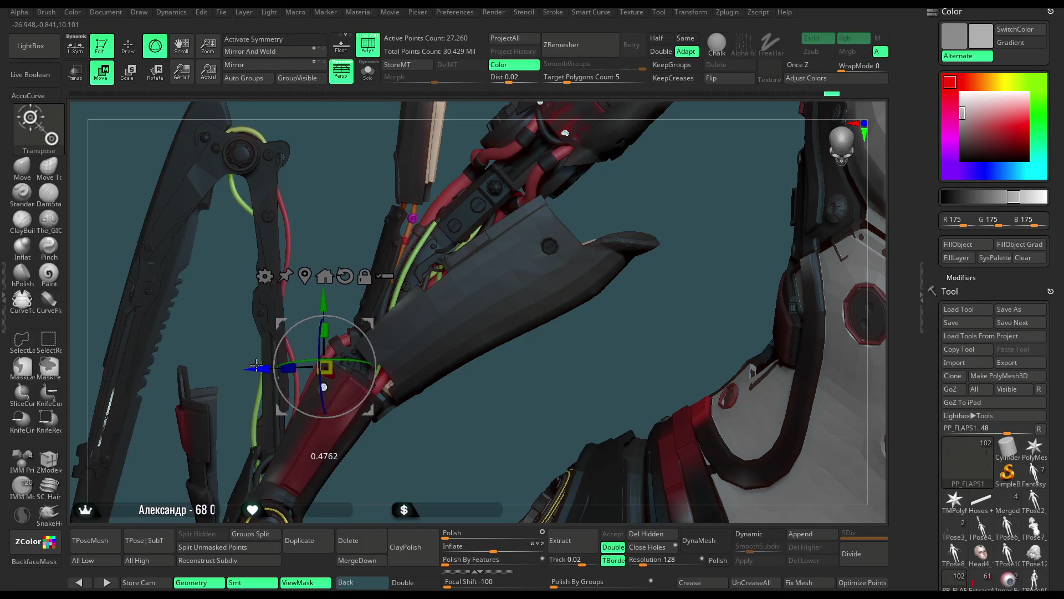
{"action": "mouse_move", "coordinate": [446, 439]}
{"action": "left_mouse_down"}
{"action": "mouse_move", "coordinate": [467, 413]}
{"action": "mouse_move", "coordinate": [407, 331]}
{"action": "mouse_move", "coordinate": [358, 111]}
{"action": "left_mouse_up"}
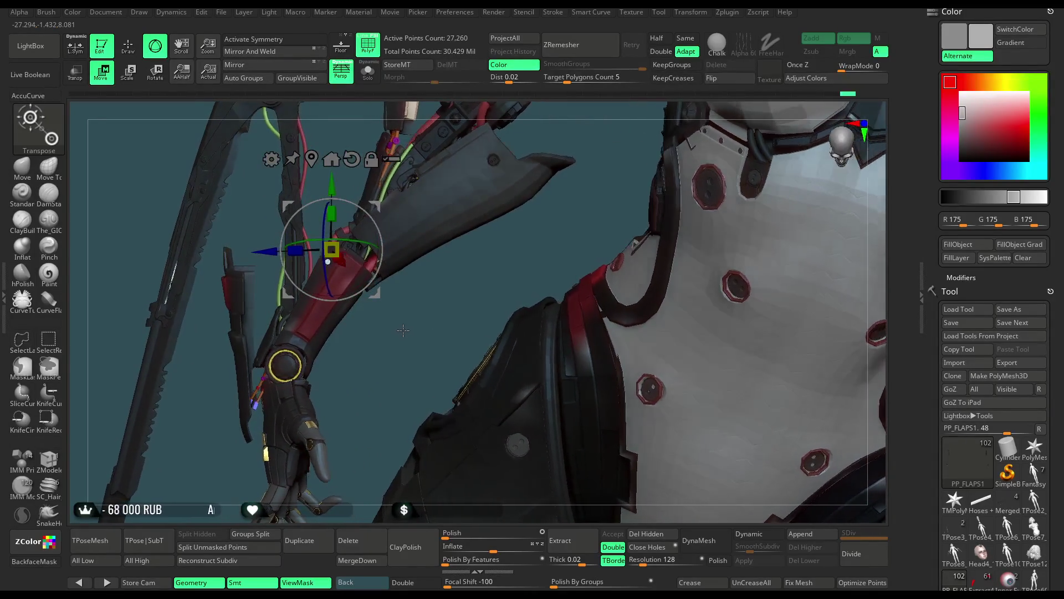
{"action": "left_click", "coordinate": [368, 71]}
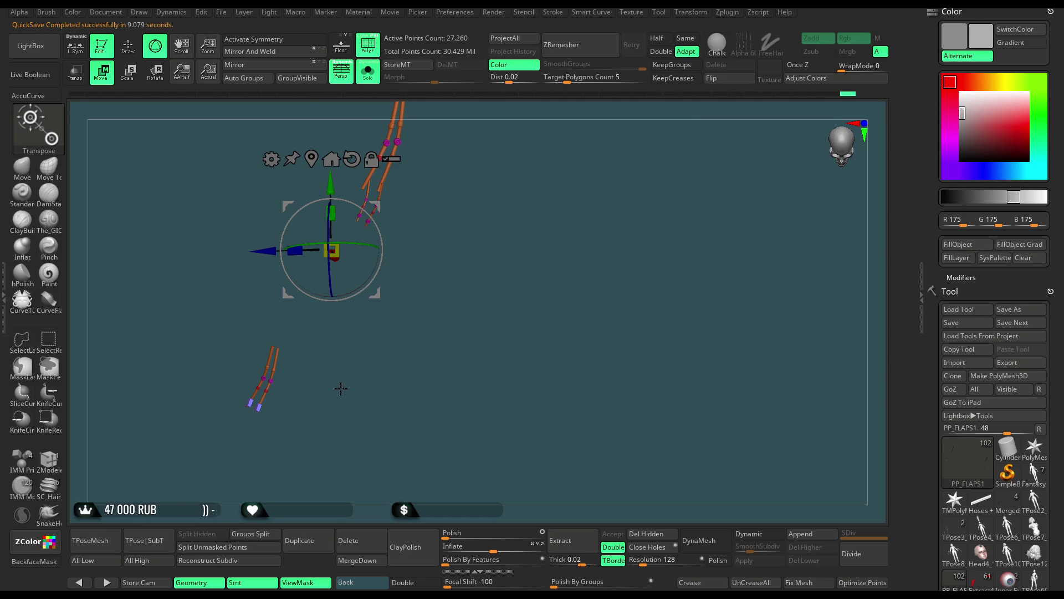
Mask part of the cable strands and show the full character again.
{"action": "left_click_drag", "start_coordinate": [341, 387], "coordinate": [339, 473], "text": "alt"}
{"action": "left_click_drag", "start_coordinate": [485, 175], "coordinate": [311, 314], "text": "ctrl"}
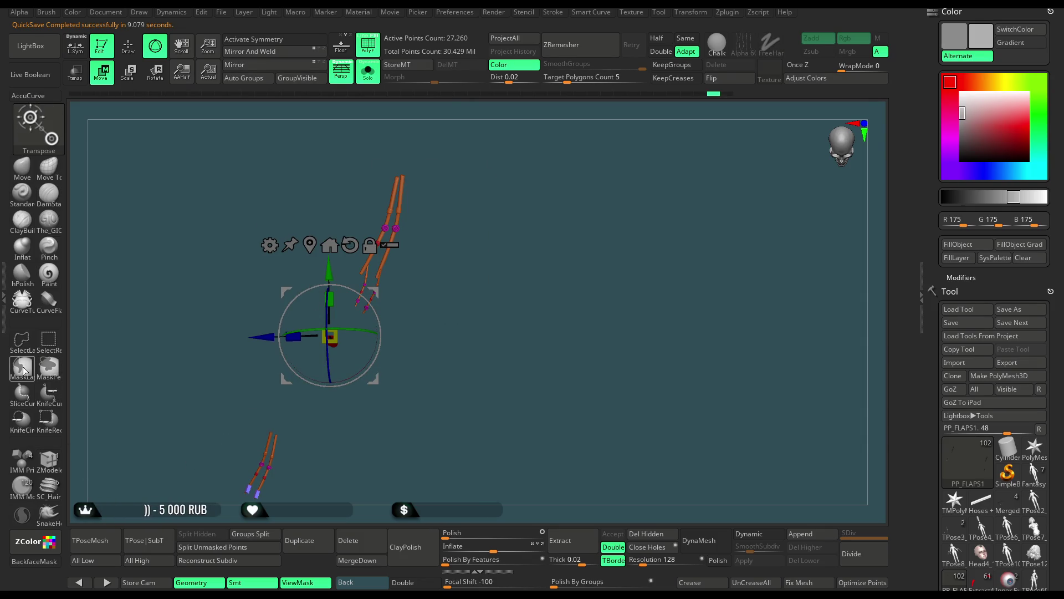
{"action": "mouse_move", "coordinate": [344, 278]}
{"action": "left_mouse_down", "text": "alt"}
{"action": "mouse_move", "coordinate": [389, 199]}
{"action": "mouse_move", "coordinate": [461, 422]}
{"action": "left_mouse_up", "text": "alt"}
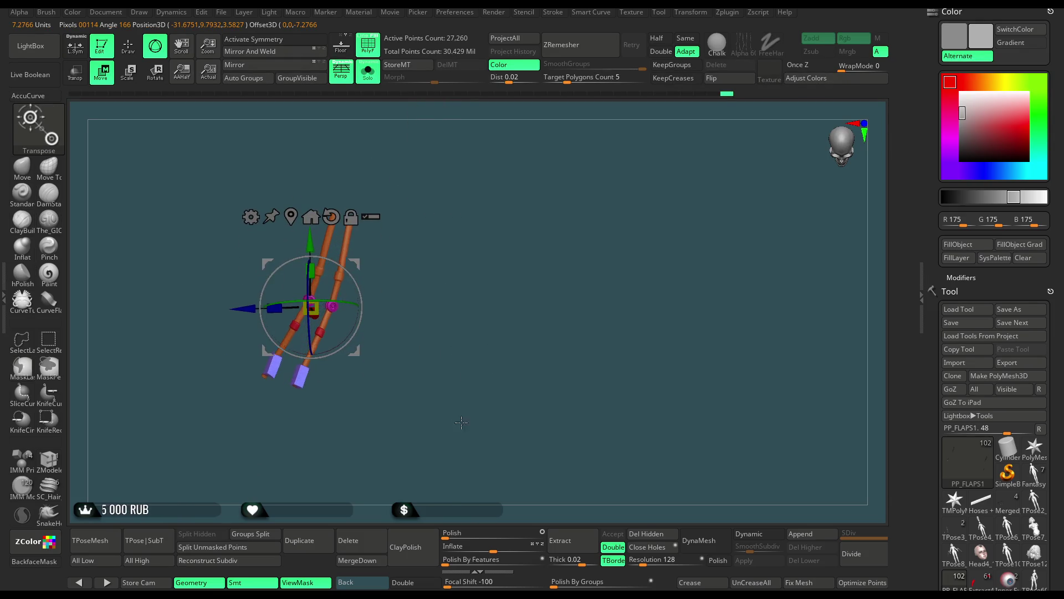
{"action": "key", "text": "ctrl+shift+s"}
Rotate the strands around the vertical axis and nudge them up and sideways.
{"action": "mouse_move", "coordinate": [330, 303]}
{"action": "left_mouse_down"}
{"action": "mouse_move", "coordinate": [316, 302]}
{"action": "mouse_move", "coordinate": [335, 276]}
{"action": "left_mouse_up"}
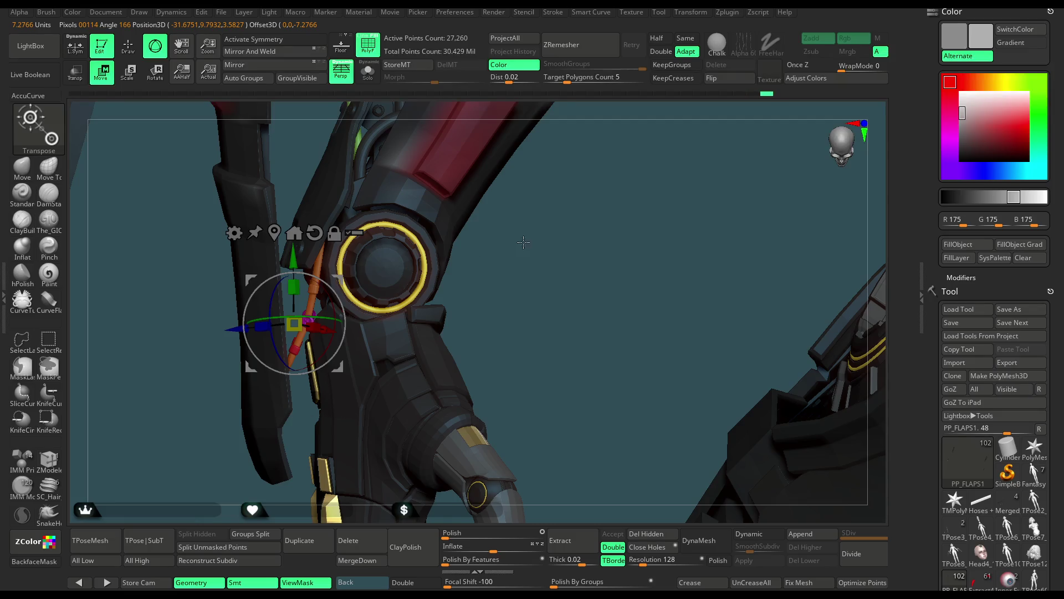
{"action": "left_click_drag", "start_coordinate": [523, 242], "coordinate": [316, 317]}
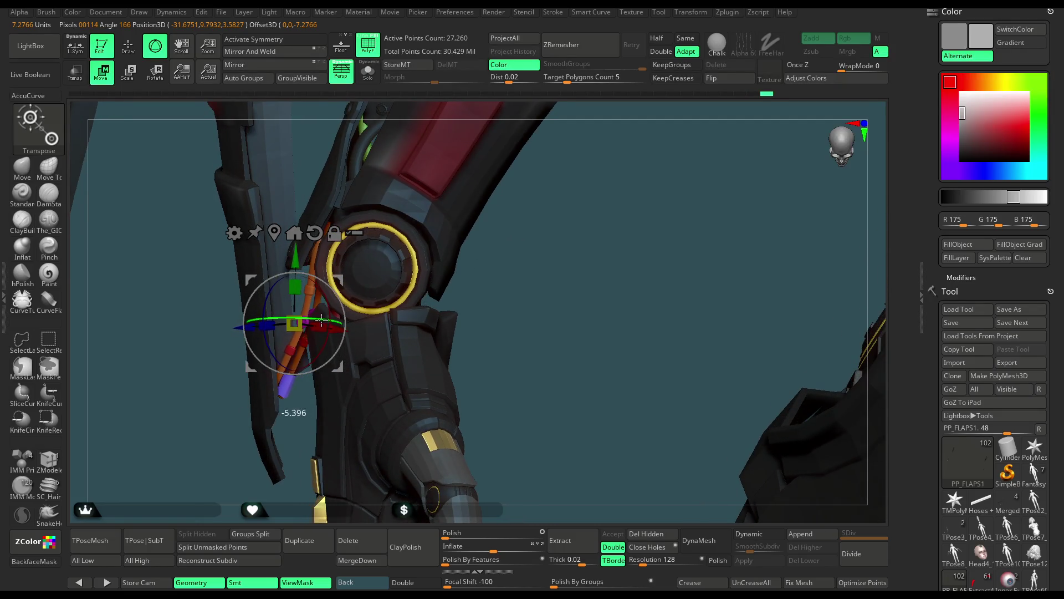
{"action": "mouse_move", "coordinate": [324, 321]}
{"action": "left_mouse_down"}
{"action": "mouse_move", "coordinate": [504, 388]}
{"action": "mouse_move", "coordinate": [308, 370]}
{"action": "left_mouse_up"}
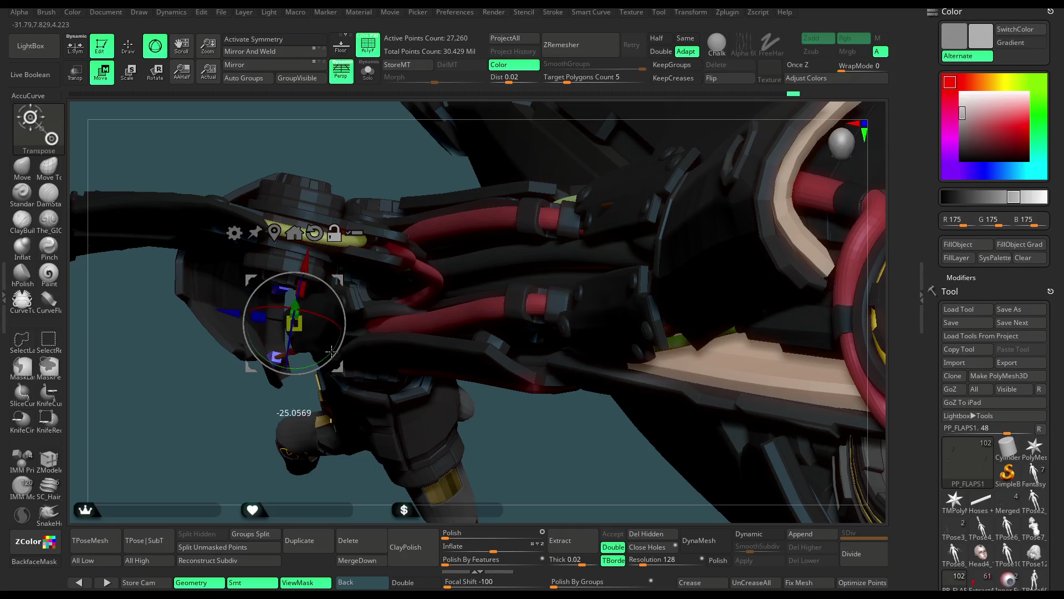
{"action": "left_click_drag", "start_coordinate": [295, 306], "coordinate": [290, 261]}
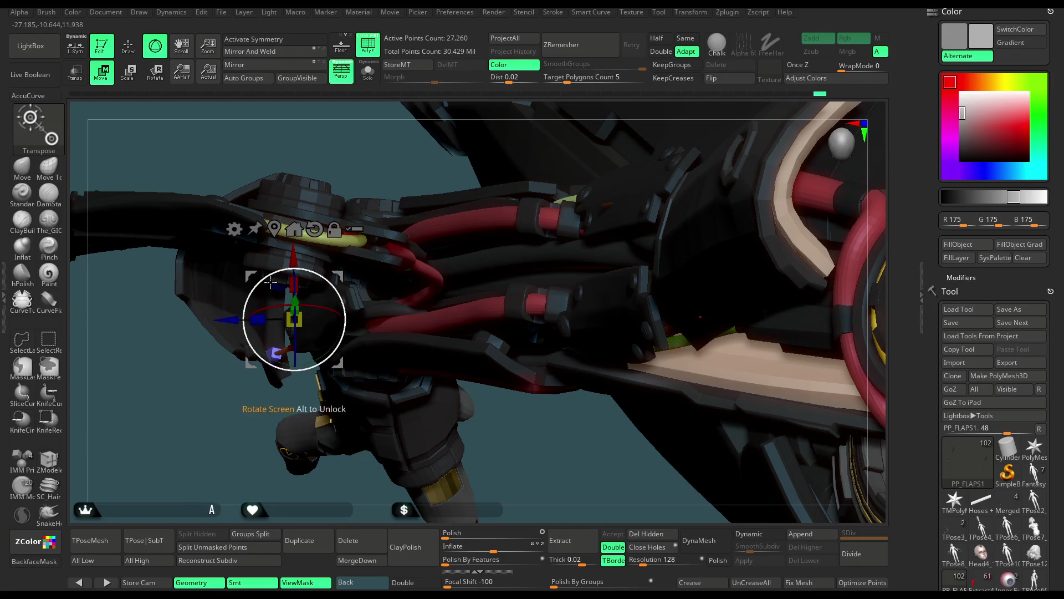
{"action": "left_click_drag", "start_coordinate": [225, 320], "coordinate": [224, 320]}
Check the strands' fit past the yellow ring joint, then isolate the cable subtool.
{"action": "mouse_move", "coordinate": [217, 439]}
{"action": "left_mouse_down"}
{"action": "mouse_move", "coordinate": [220, 335]}
{"action": "mouse_move", "coordinate": [328, 318]}
{"action": "left_mouse_up"}
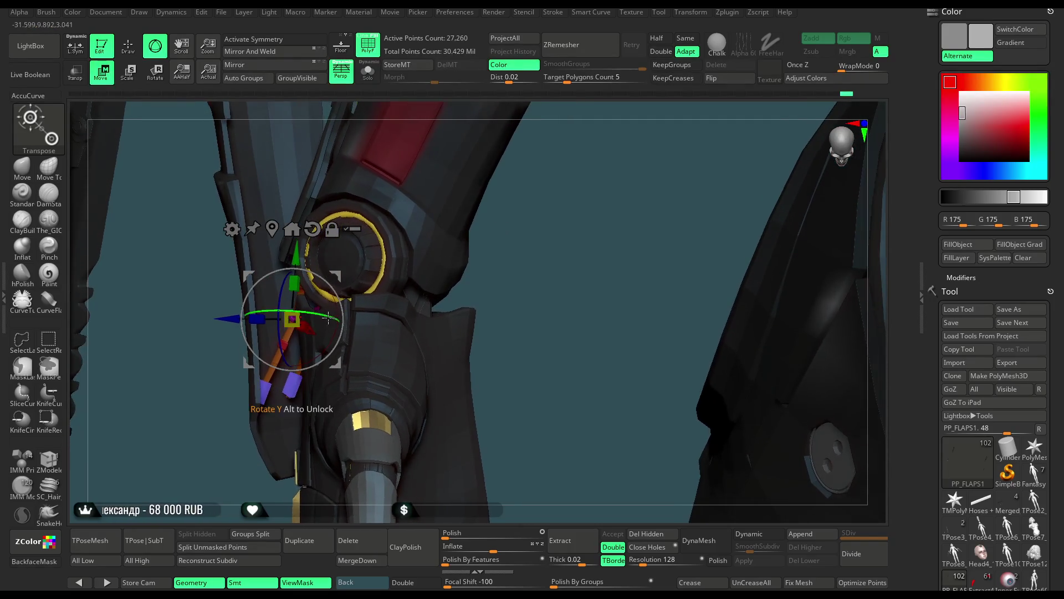
{"action": "mouse_move", "coordinate": [776, 377]}
{"action": "left_mouse_down"}
{"action": "mouse_move", "coordinate": [536, 238]}
{"action": "mouse_move", "coordinate": [325, 304]}
{"action": "left_mouse_up"}
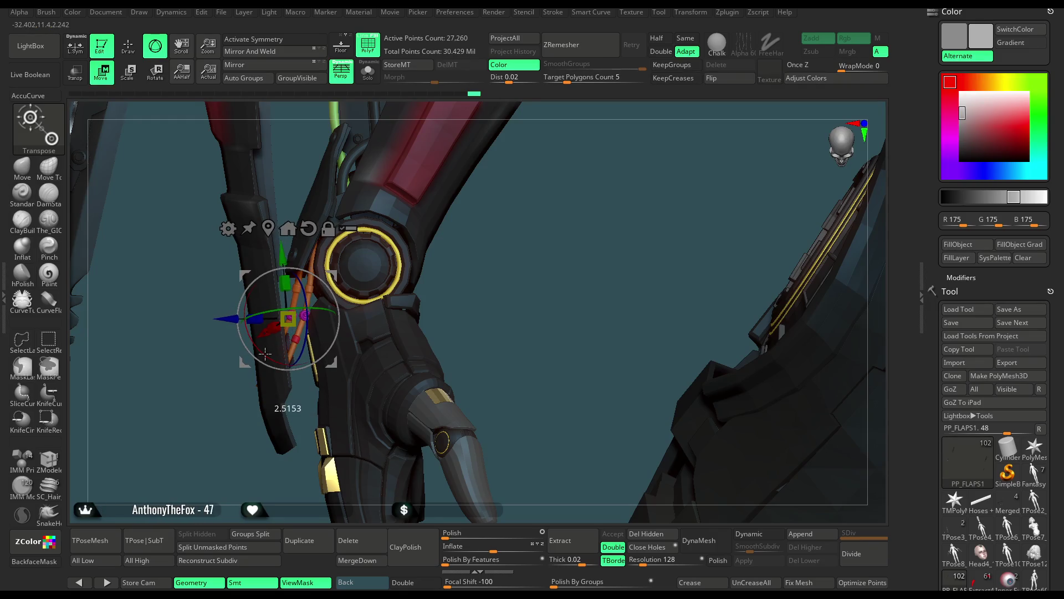
{"action": "mouse_move", "coordinate": [441, 279]}
{"action": "left_mouse_down"}
{"action": "mouse_move", "coordinate": [503, 253]}
{"action": "mouse_move", "coordinate": [368, 303]}
{"action": "mouse_move", "coordinate": [332, 268]}
{"action": "left_mouse_up"}
{"action": "mouse_move", "coordinate": [558, 250]}
{"action": "left_mouse_down"}
{"action": "mouse_move", "coordinate": [558, 234]}
{"action": "mouse_move", "coordinate": [385, 461]}
{"action": "mouse_move", "coordinate": [568, 208]}
{"action": "left_mouse_up"}
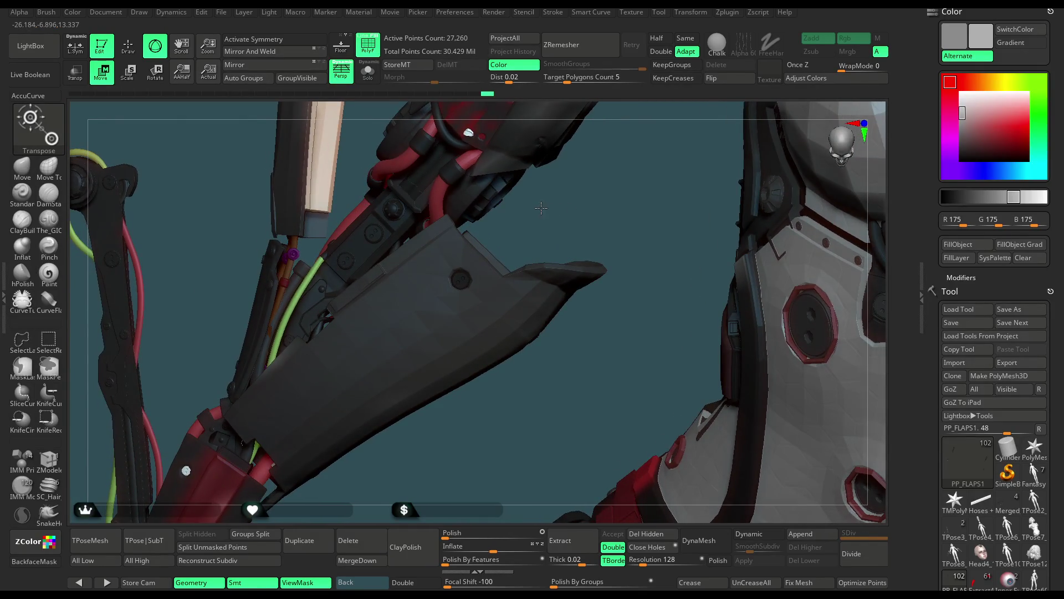
{"action": "left_click", "coordinate": [367, 70]}
{"action": "left_click_drag", "start_coordinate": [404, 242], "coordinate": [396, 239]}
{"action": "key", "text": "ctrl"}
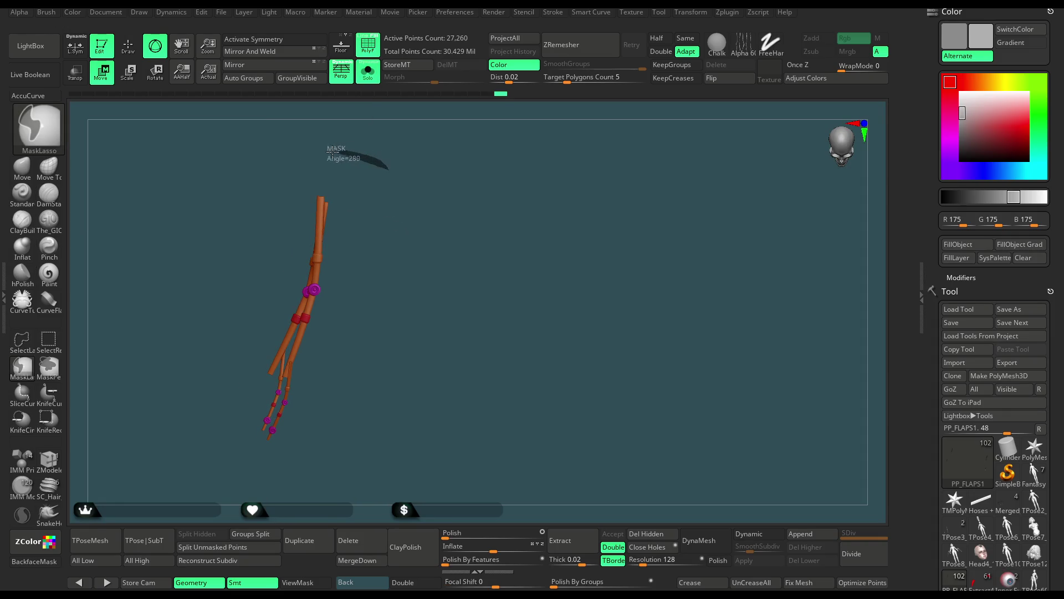
Mask the whole cable model and bring back the rest of the character.
{"action": "mouse_move", "coordinate": [332, 150]}
{"action": "left_mouse_down", "text": "ctrl"}
{"action": "mouse_move", "coordinate": [419, 275]}
{"action": "mouse_move", "coordinate": [470, 160]}
{"action": "mouse_move", "coordinate": [442, 442]}
{"action": "left_mouse_up", "text": "ctrl"}
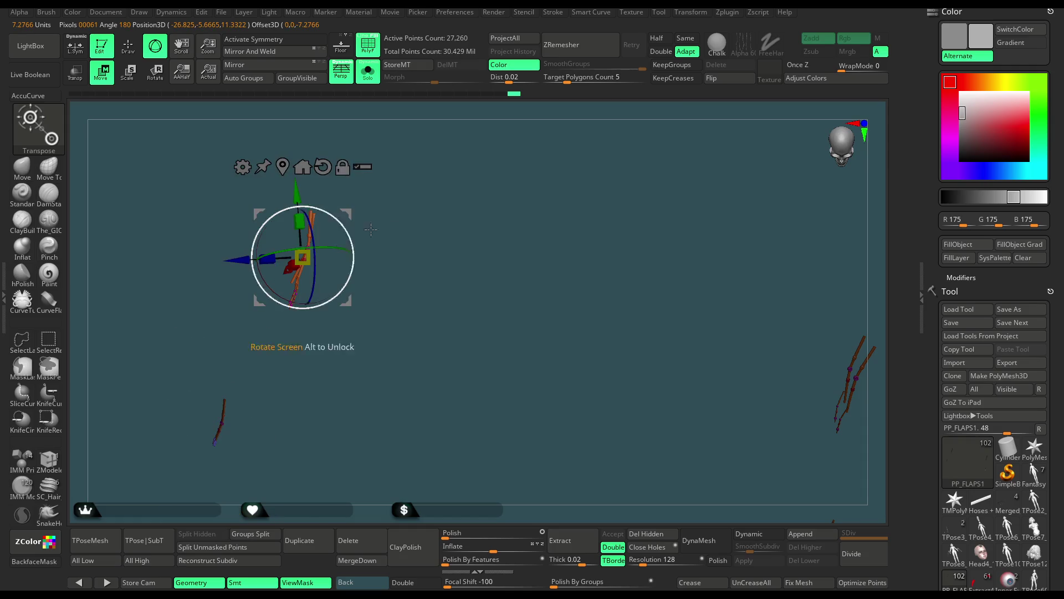
{"action": "left_click", "coordinate": [369, 77]}
{"action": "mouse_move", "coordinate": [635, 191]}
{"action": "left_mouse_down"}
{"action": "mouse_move", "coordinate": [663, 187]}
{"action": "mouse_move", "coordinate": [351, 306]}
{"action": "left_mouse_up"}
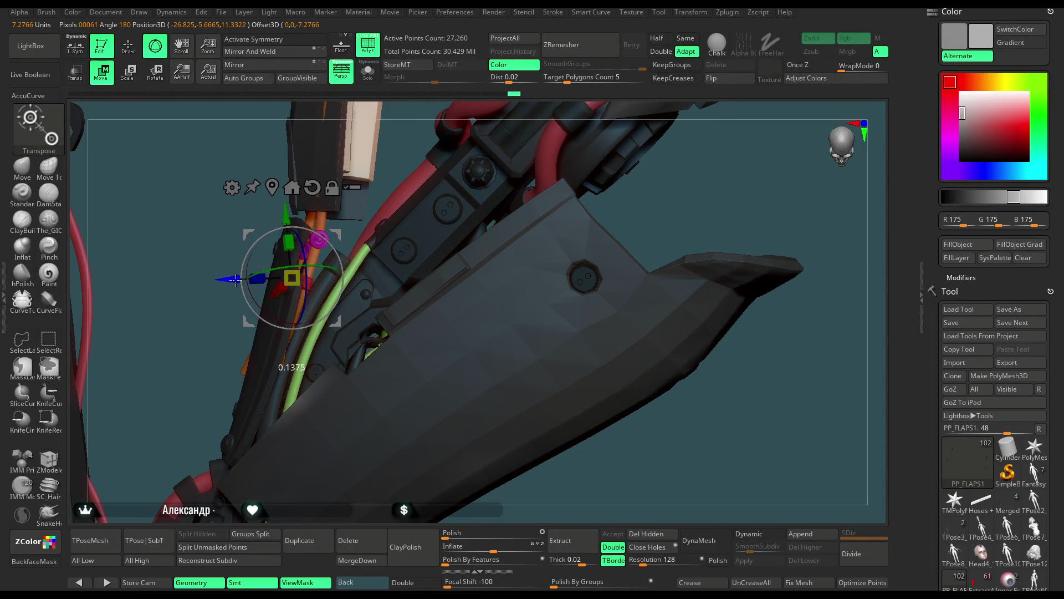
{"action": "mouse_move", "coordinate": [180, 313]}
{"action": "left_mouse_down"}
{"action": "mouse_move", "coordinate": [168, 312]}
{"action": "mouse_move", "coordinate": [191, 306]}
{"action": "mouse_move", "coordinate": [190, 324]}
{"action": "mouse_move", "coordinate": [178, 314]}
{"action": "left_mouse_up"}
Switch back to the Move brush, enlarge it, and view the arm flap from several sides.
{"action": "left_click", "coordinate": [22, 166]}
{"action": "key", "text": "space"}
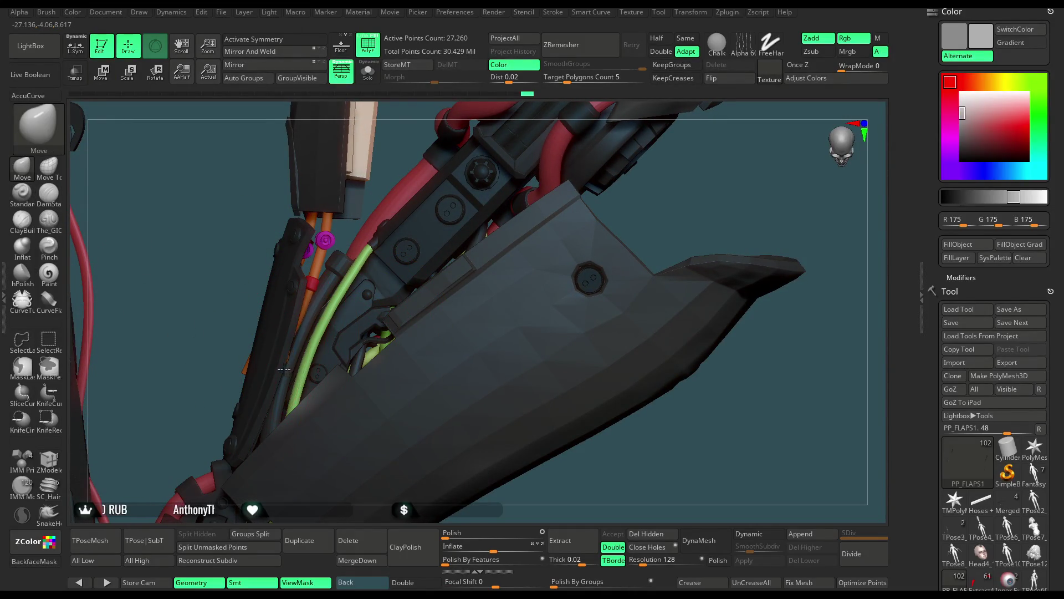
{"action": "left_click_drag", "start_coordinate": [253, 375], "coordinate": [277, 369]}
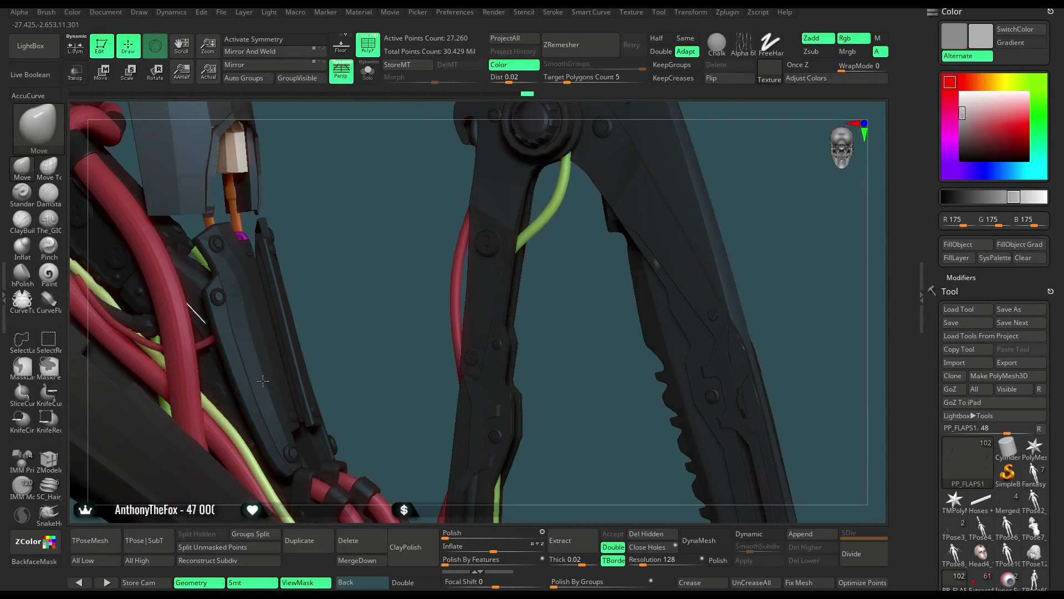
{"action": "mouse_move", "coordinate": [366, 325]}
{"action": "left_mouse_down"}
{"action": "mouse_move", "coordinate": [435, 172]}
{"action": "mouse_move", "coordinate": [463, 254]}
{"action": "mouse_move", "coordinate": [486, 231]}
{"action": "mouse_move", "coordinate": [460, 261]}
{"action": "left_mouse_up"}
Select the Extract5_5 subtool and show it in Solo.
{"action": "left_click", "coordinate": [368, 73]}
{"action": "left_click", "coordinate": [370, 79]}
{"action": "left_click", "coordinate": [375, 166], "text": "alt"}
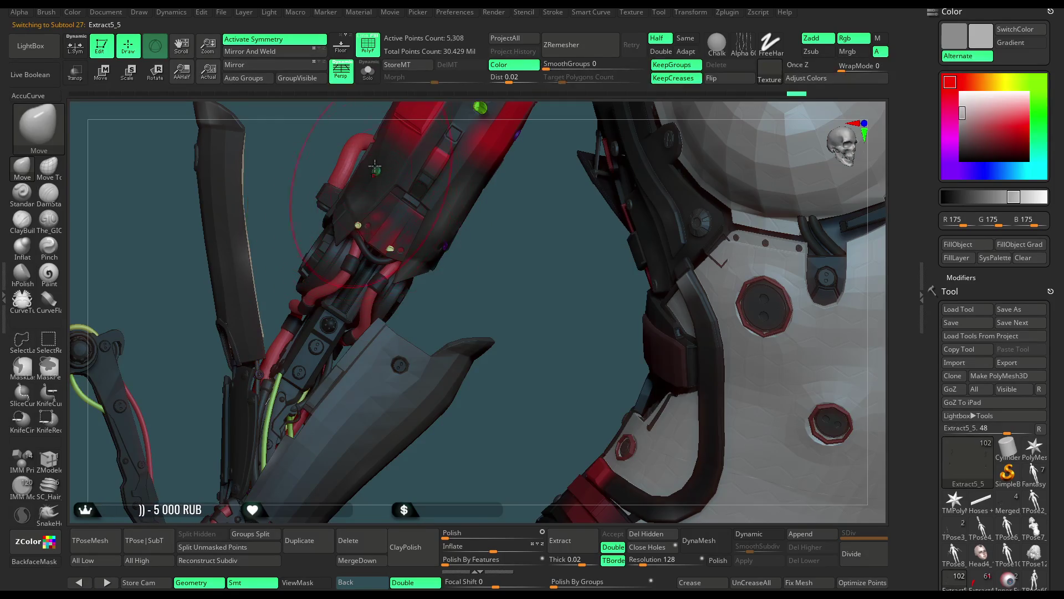
{"action": "left_click", "coordinate": [368, 74]}
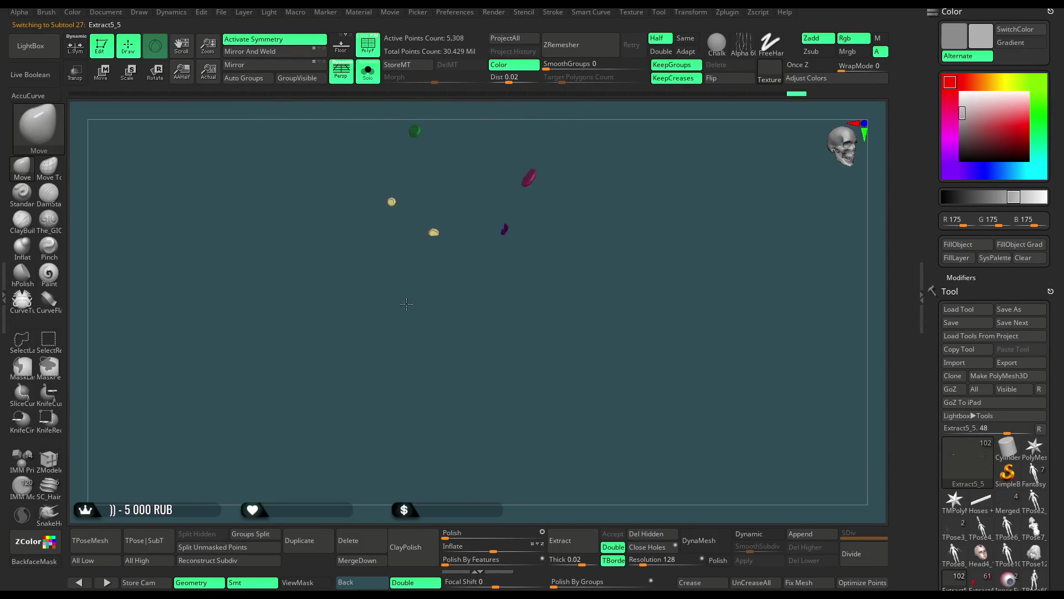
Hide the tan, purple and two other stray pieces and delete the hidden geometry.
{"action": "mouse_move", "coordinate": [405, 282]}
{"action": "left_mouse_down"}
{"action": "mouse_move", "coordinate": [394, 266]}
{"action": "mouse_move", "coordinate": [335, 321]}
{"action": "left_mouse_up"}
{"action": "left_click_drag", "start_coordinate": [491, 250], "coordinate": [433, 304], "text": "ctrl+shift"}
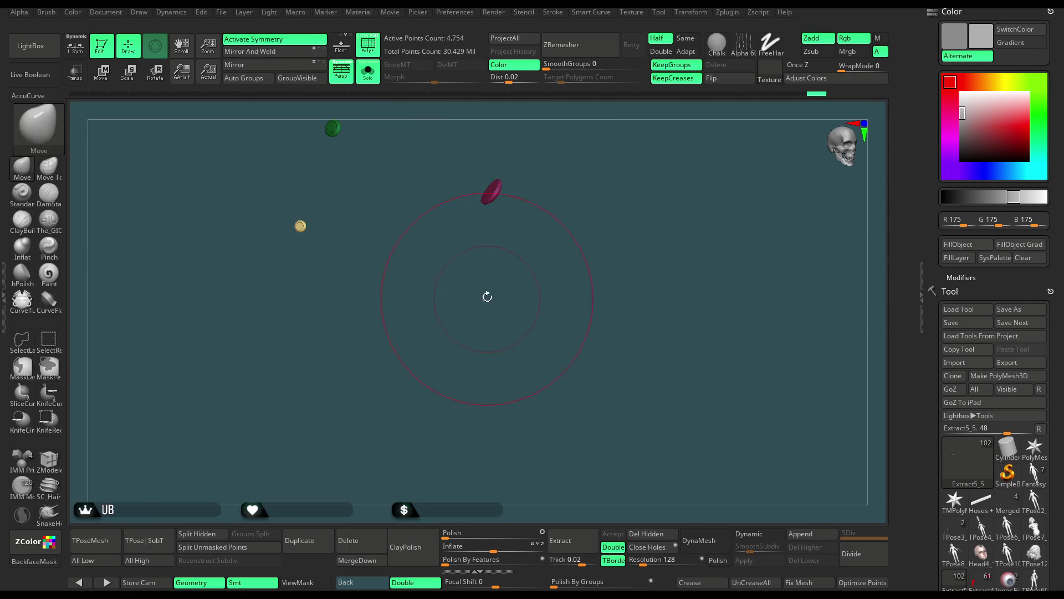
{"action": "left_click", "coordinate": [646, 533]}
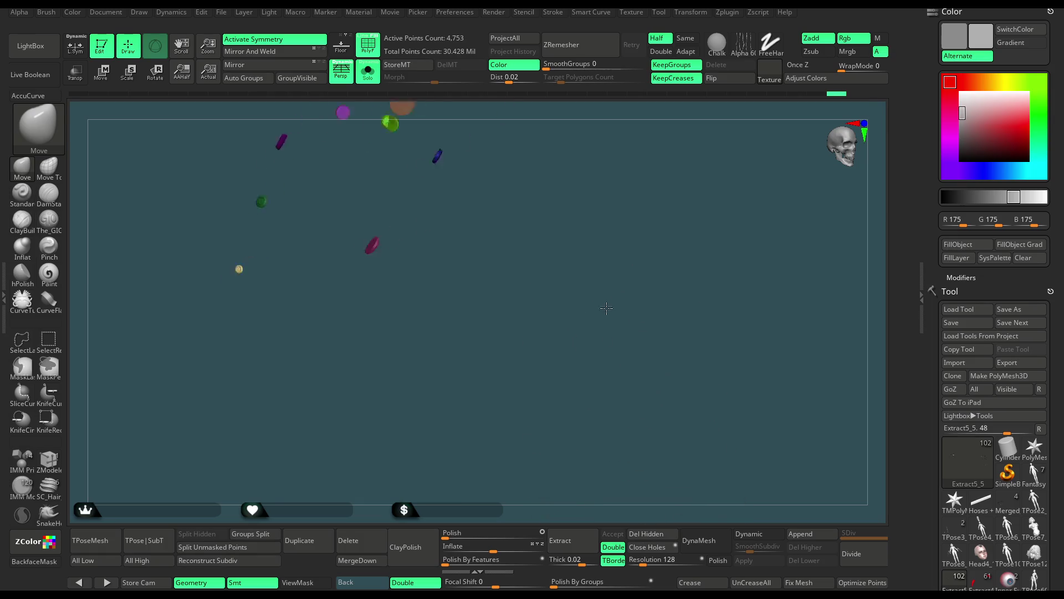
{"action": "mouse_move", "coordinate": [599, 273]}
{"action": "left_mouse_down"}
{"action": "mouse_move", "coordinate": [361, 284]}
{"action": "mouse_move", "coordinate": [330, 297]}
{"action": "mouse_move", "coordinate": [305, 251]}
{"action": "mouse_move", "coordinate": [307, 265]}
{"action": "left_mouse_up"}
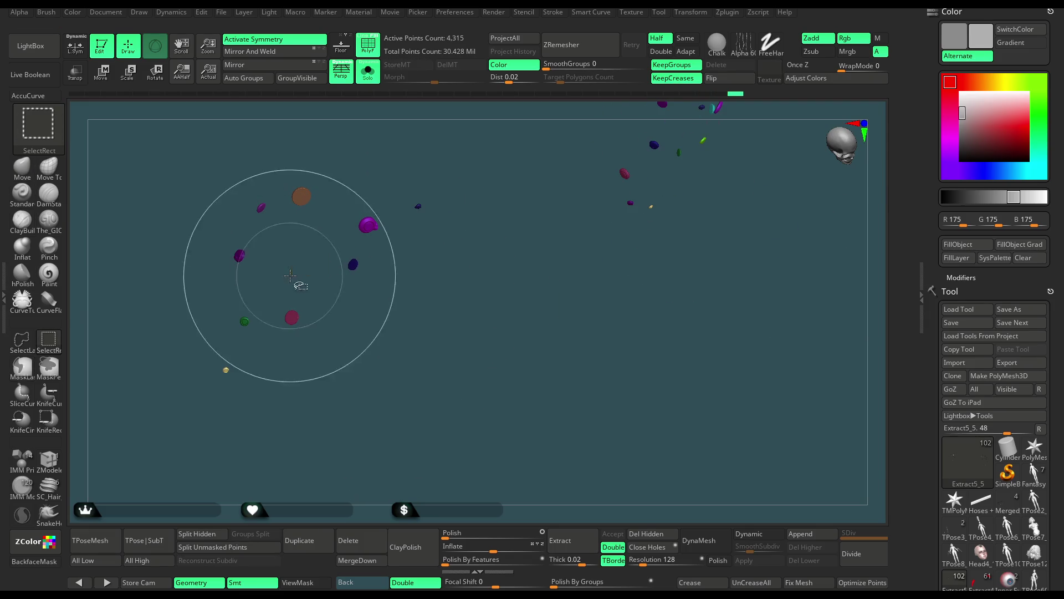
{"action": "left_click_drag", "start_coordinate": [353, 207], "coordinate": [382, 247], "text": "ctrl+shift"}
{"action": "left_click_drag", "start_coordinate": [420, 285], "coordinate": [400, 401]}
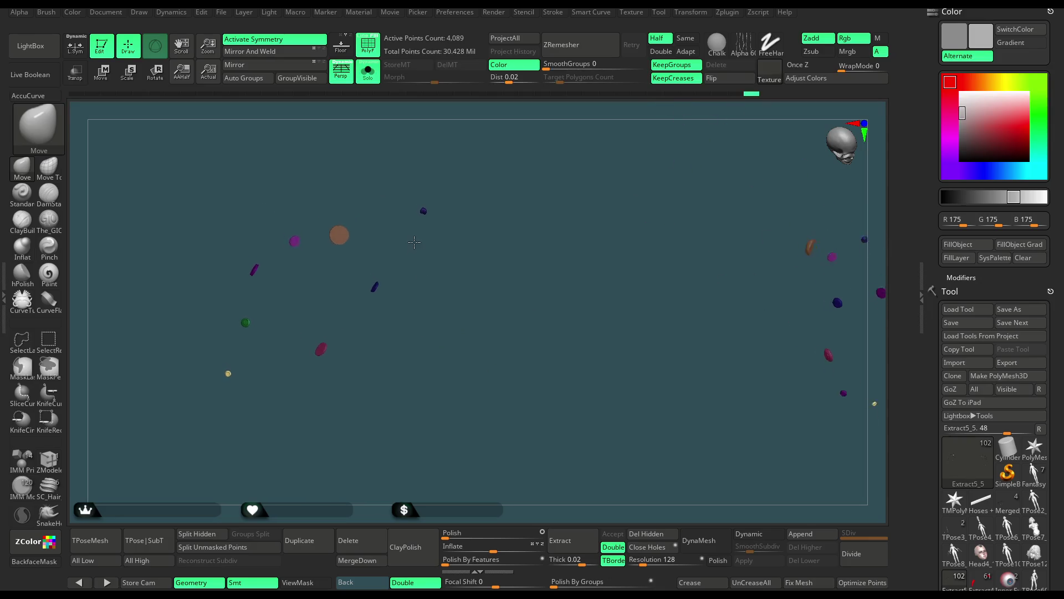
{"action": "left_click", "coordinate": [646, 533]}
Lasso-hide the brown and red pieces and delete them, leaving 3,634 points.
{"action": "mouse_move", "coordinate": [630, 490]}
{"action": "left_mouse_down"}
{"action": "mouse_move", "coordinate": [504, 339]}
{"action": "mouse_move", "coordinate": [624, 244]}
{"action": "left_mouse_up"}
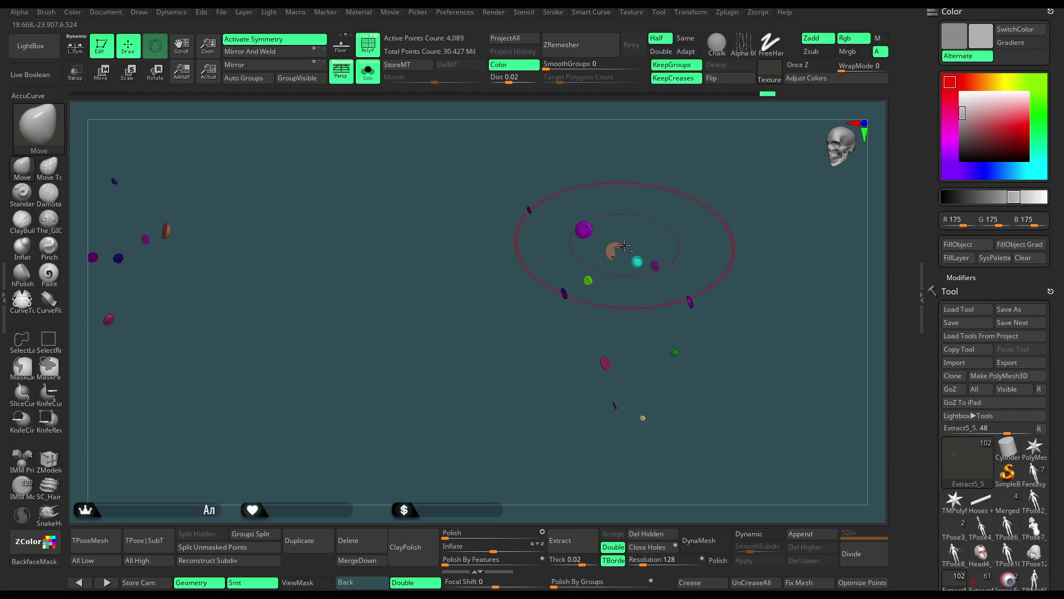
{"action": "left_click_drag", "start_coordinate": [680, 219], "coordinate": [612, 308], "text": "alt"}
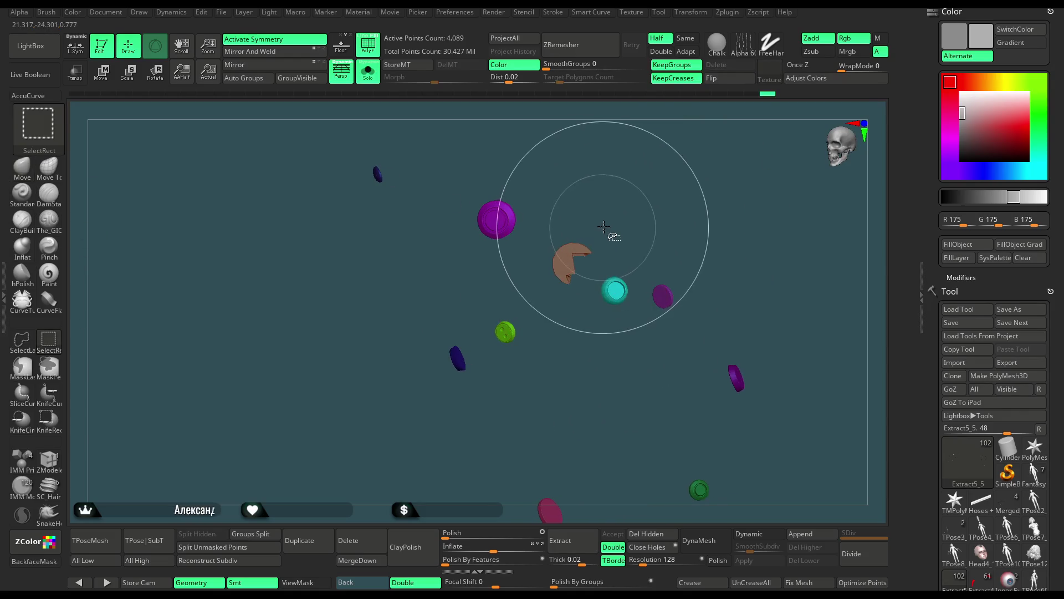
{"action": "left_click", "coordinate": [21, 340]}
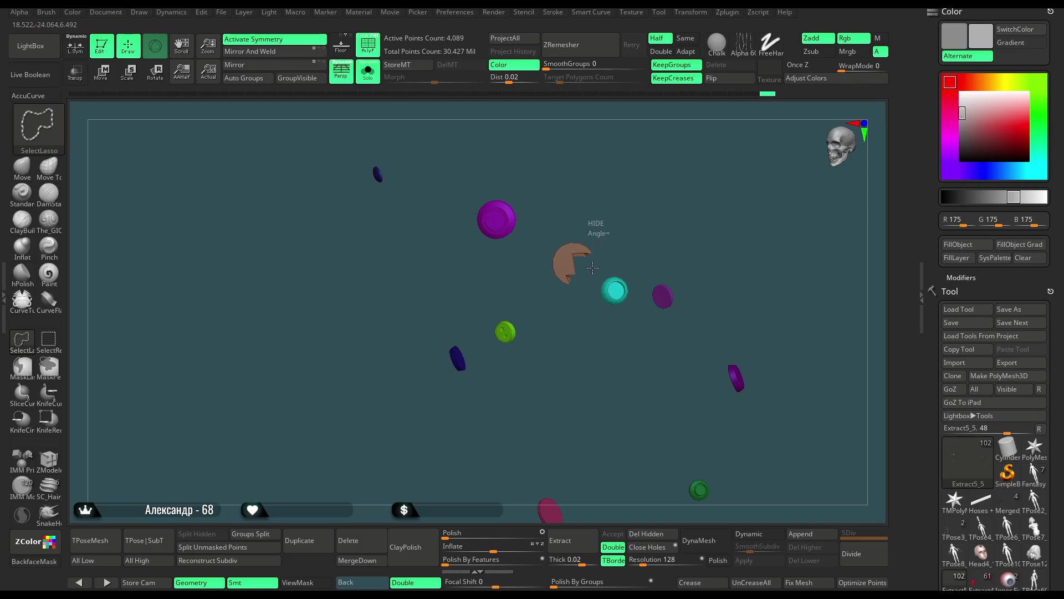
{"action": "left_click_drag", "start_coordinate": [600, 226], "coordinate": [530, 266], "text": "ctrl+shift"}
{"action": "mouse_move", "coordinate": [634, 490]}
{"action": "left_mouse_down"}
{"action": "mouse_move", "coordinate": [639, 378]}
{"action": "mouse_move", "coordinate": [429, 347]}
{"action": "mouse_move", "coordinate": [480, 347]}
{"action": "left_mouse_up"}
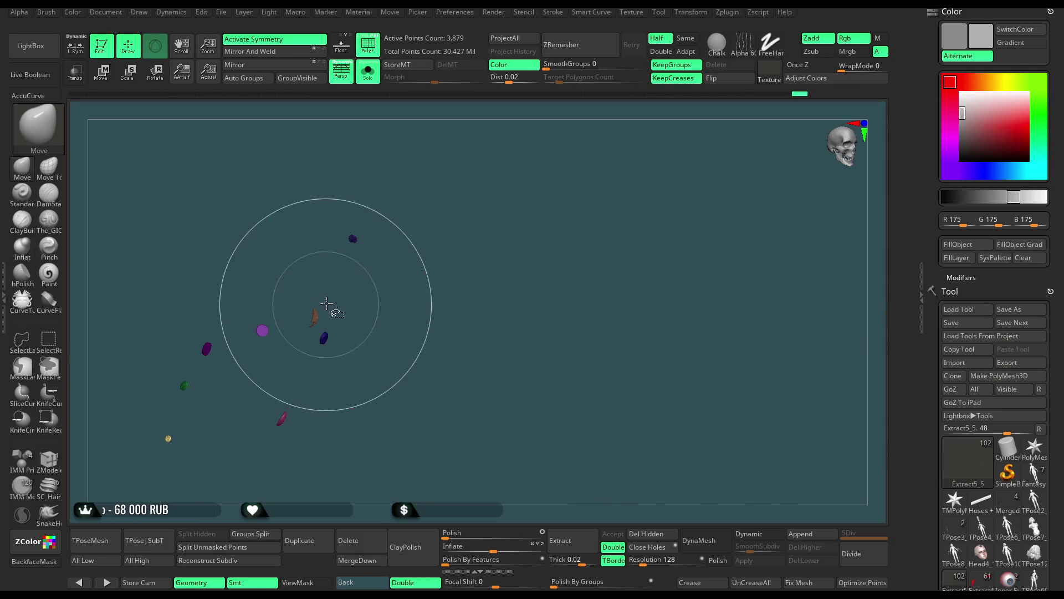
{"action": "left_click_drag", "start_coordinate": [291, 323], "coordinate": [294, 327], "text": "ctrl+shift"}
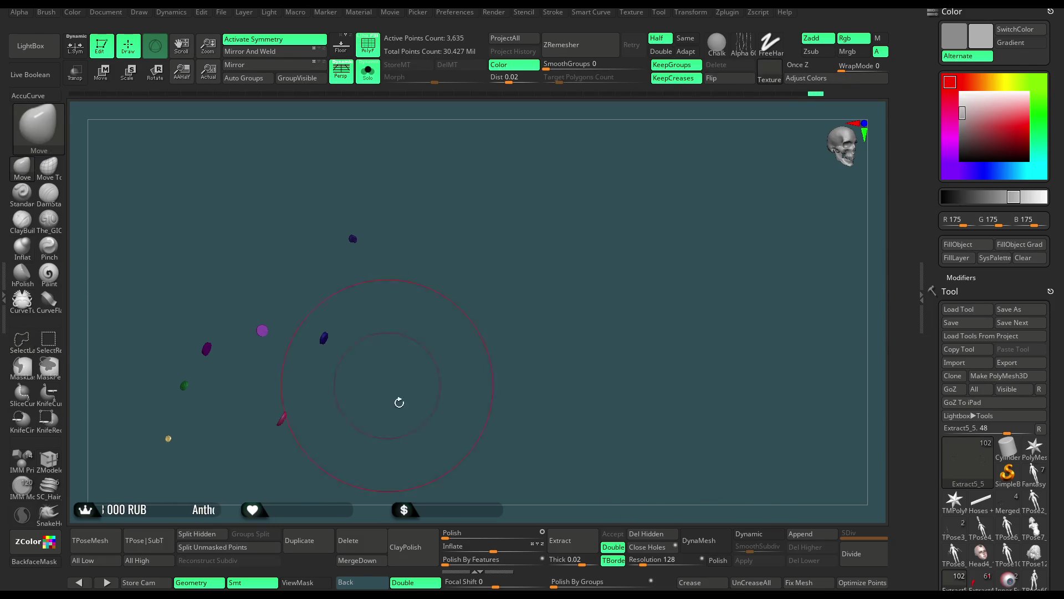
{"action": "left_click", "coordinate": [653, 533]}
{"action": "left_click_drag", "start_coordinate": [482, 351], "coordinate": [510, 329]}
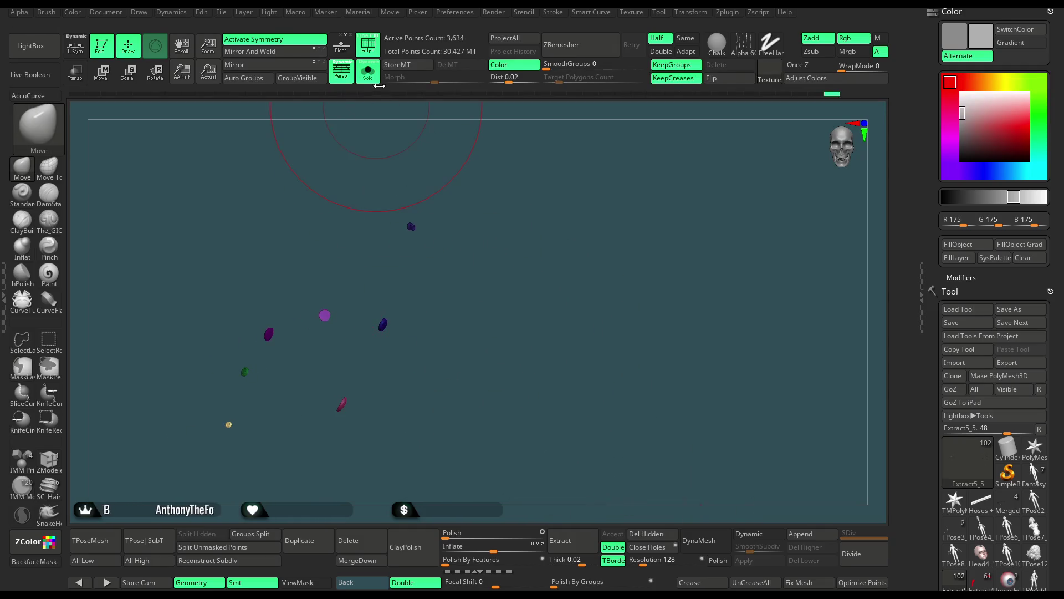
Turn Solo off and frame the whole character in the view.
{"action": "left_click", "coordinate": [376, 80]}
{"action": "left_click_drag", "start_coordinate": [428, 445], "coordinate": [416, 233]}
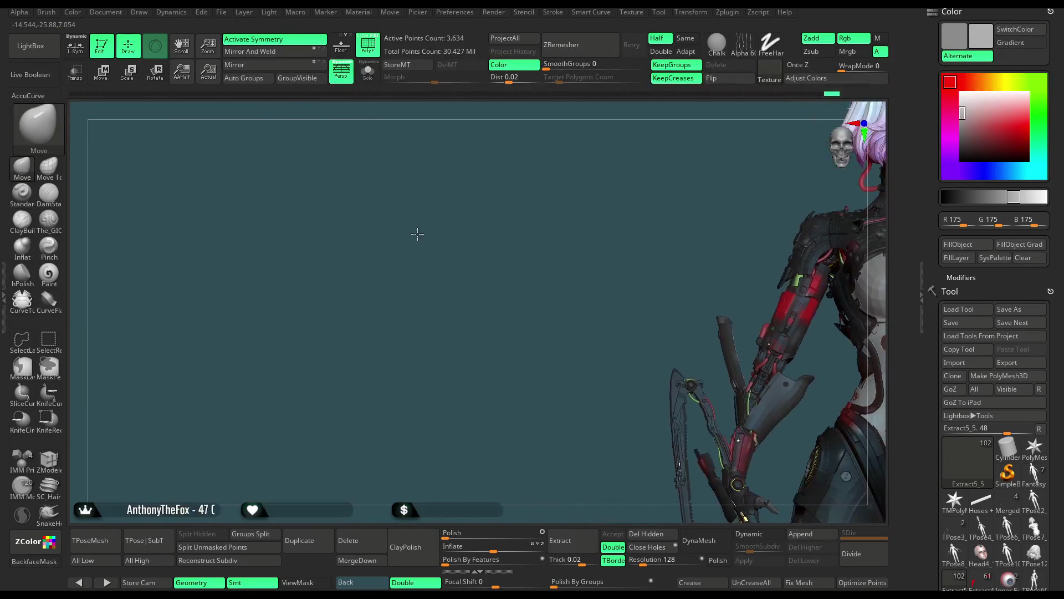
{"action": "key", "text": "shift+f"}
{"action": "key", "text": "f"}
{"action": "mouse_move", "coordinate": [637, 247]}
{"action": "left_mouse_down"}
{"action": "mouse_move", "coordinate": [679, 224]}
{"action": "mouse_move", "coordinate": [667, 210]}
{"action": "mouse_move", "coordinate": [653, 224]}
{"action": "left_mouse_up"}
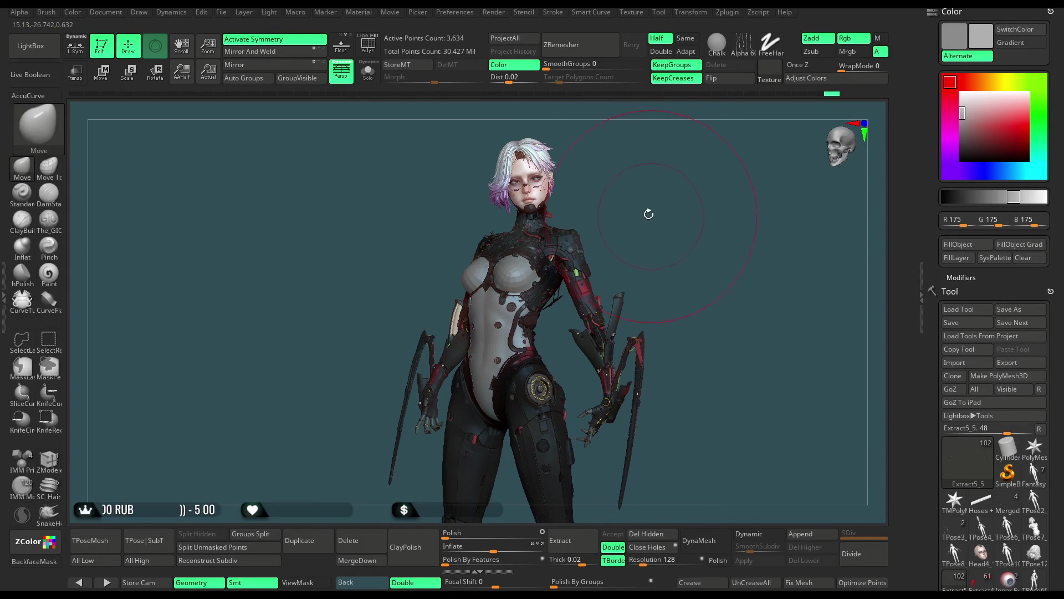
Save the ZBrush project with Ctrl+S.
{"action": "left_click", "coordinate": [225, 15]}
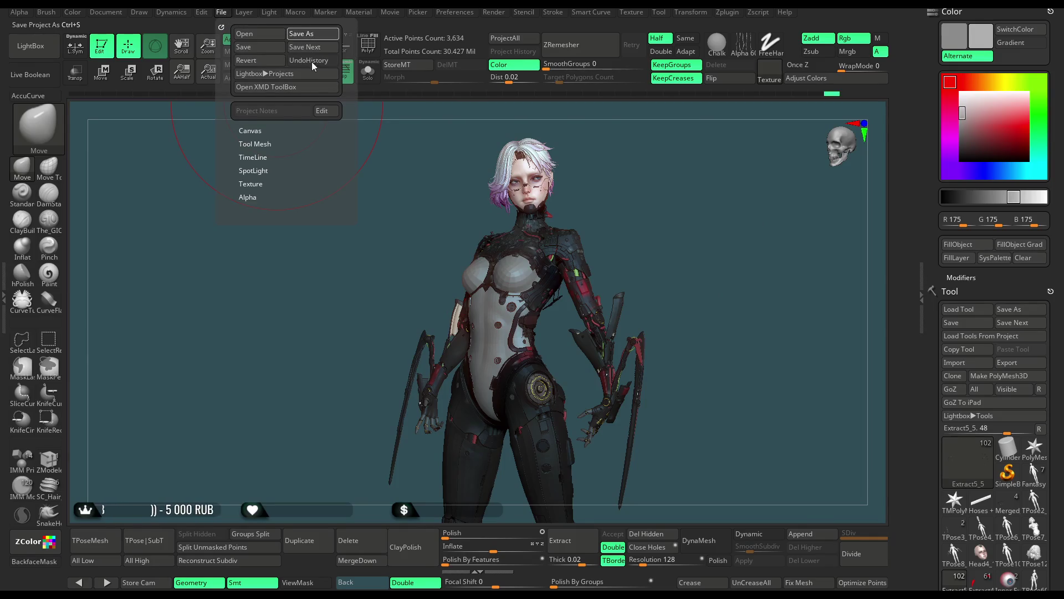
{"action": "key", "text": "ctrl+s"}
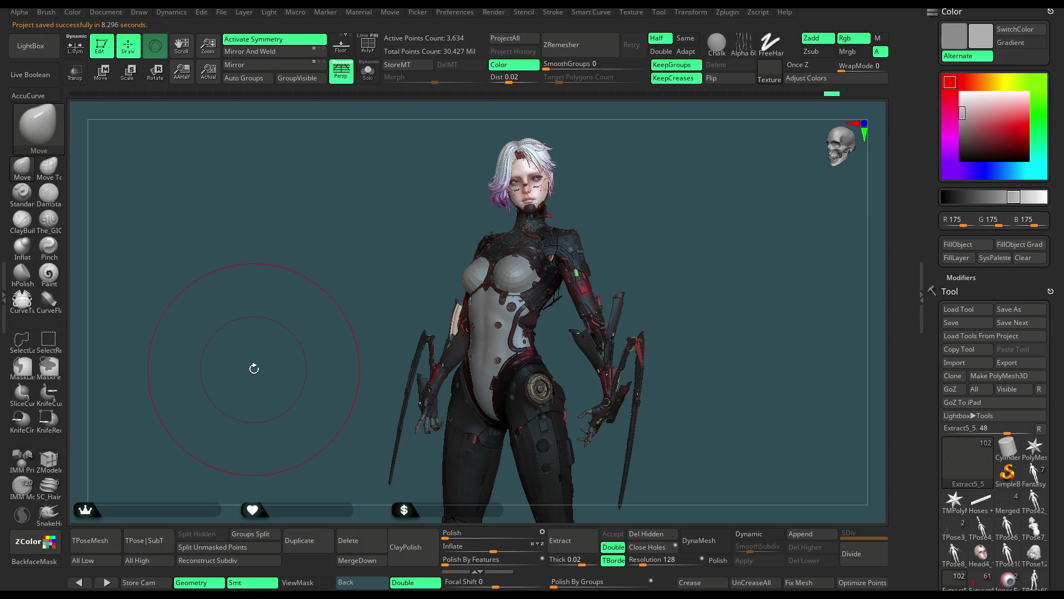
{"action": "left_click_drag", "start_coordinate": [649, 270], "coordinate": [659, 270]}
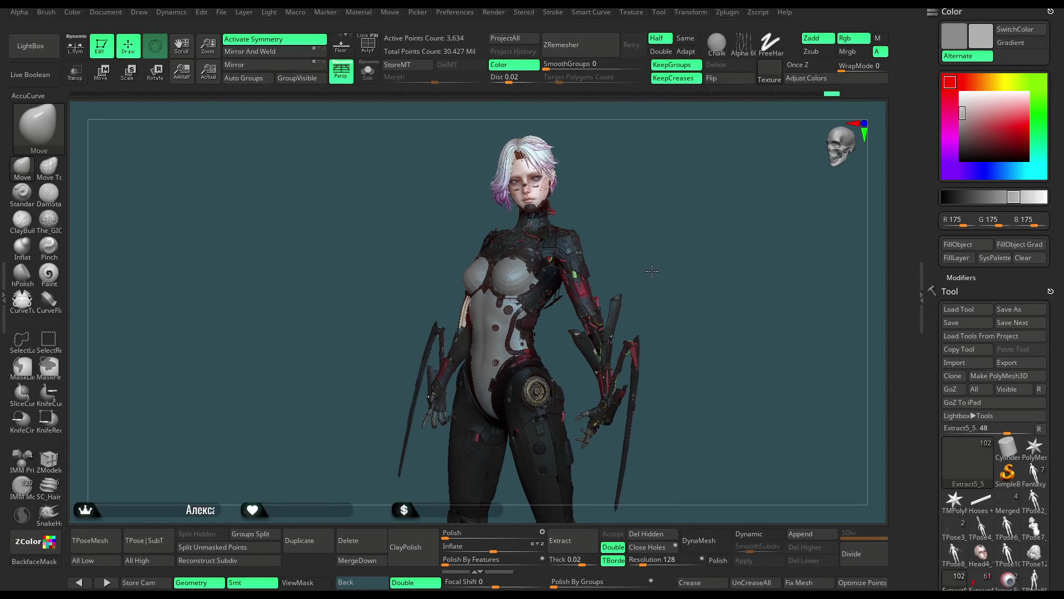
Pick near-white RGB 243 as the main colour, then spin and zoom out to the full body.
{"action": "left_click", "coordinate": [955, 94]}
{"action": "left_click_drag", "start_coordinate": [954, 94], "coordinate": [956, 95]}
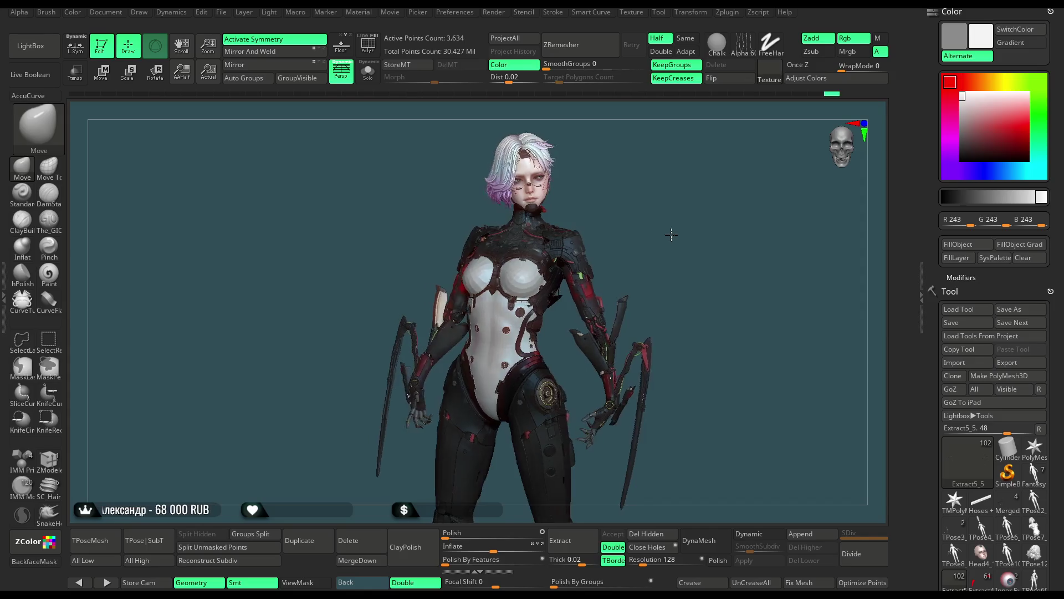
{"action": "left_click_drag", "start_coordinate": [664, 235], "coordinate": [438, 229]}
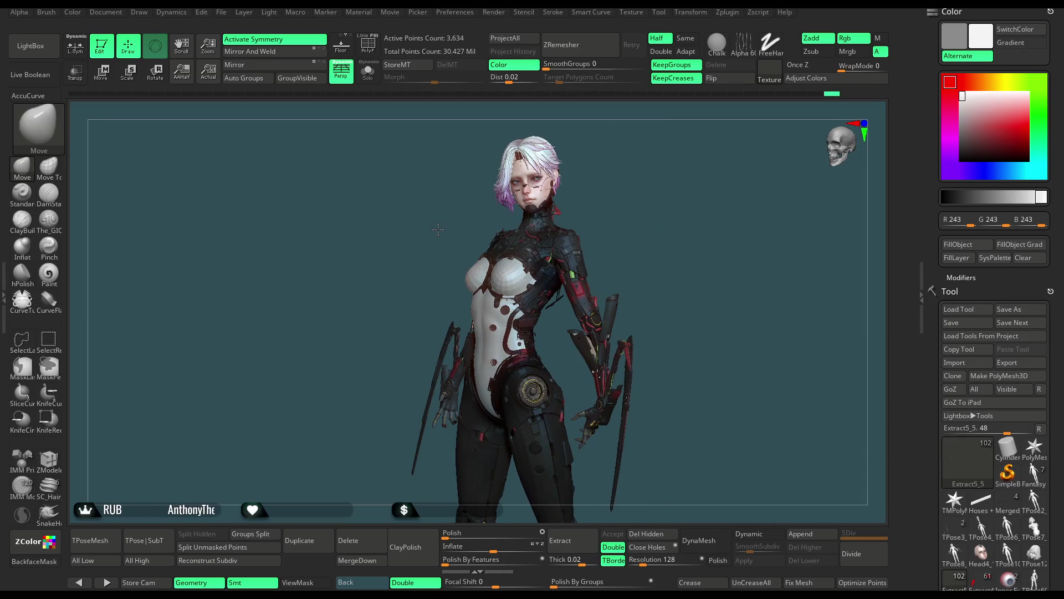
{"action": "mouse_move", "coordinate": [696, 368]}
{"action": "left_mouse_down", "text": "alt"}
{"action": "mouse_move", "coordinate": [667, 298]}
{"action": "mouse_move", "coordinate": [613, 296]}
{"action": "mouse_move", "coordinate": [688, 295]}
{"action": "mouse_move", "coordinate": [688, 242]}
{"action": "mouse_move", "coordinate": [710, 336]}
{"action": "left_mouse_up", "text": "alt"}
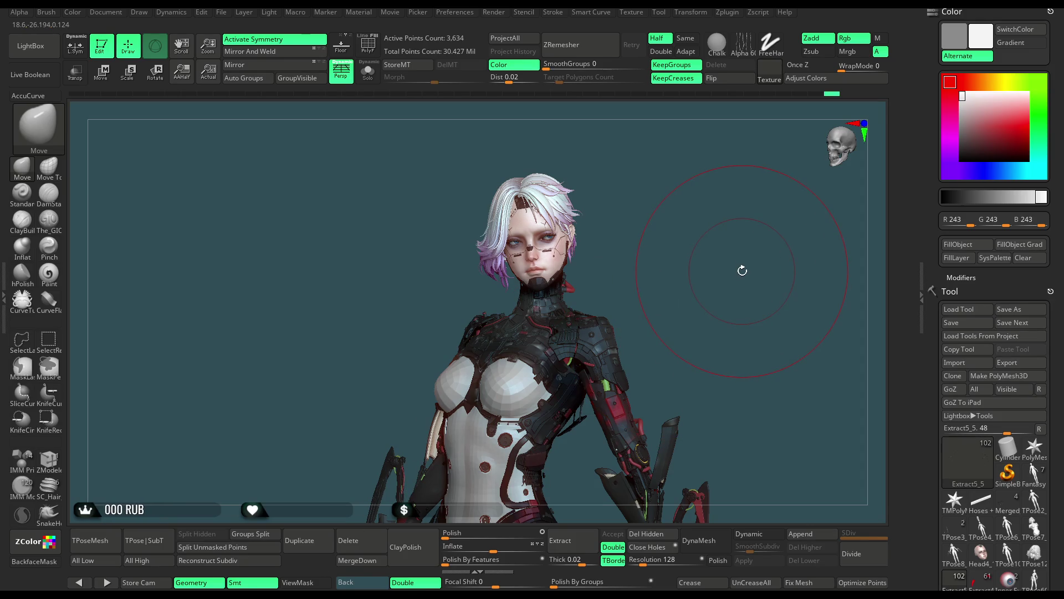
Turn the character, scroll the tray to the Subtool list, and frame the grey torso and legs.
{"action": "left_click_drag", "start_coordinate": [636, 209], "coordinate": [604, 229]}
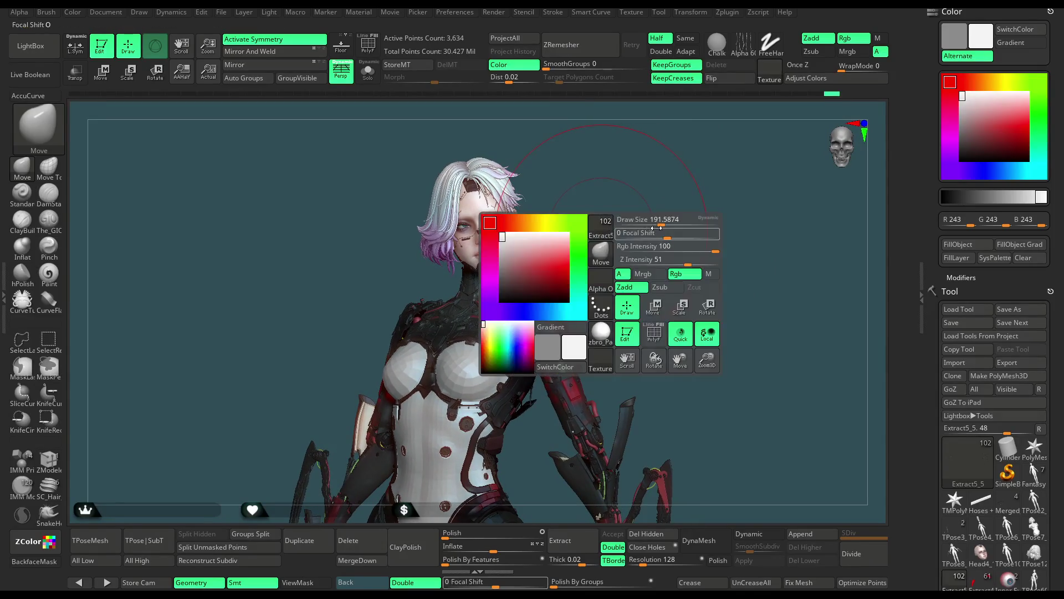
{"action": "mouse_move", "coordinate": [604, 229]}
{"action": "left_mouse_down"}
{"action": "mouse_move", "coordinate": [627, 217]}
{"action": "mouse_move", "coordinate": [613, 221]}
{"action": "left_mouse_up"}
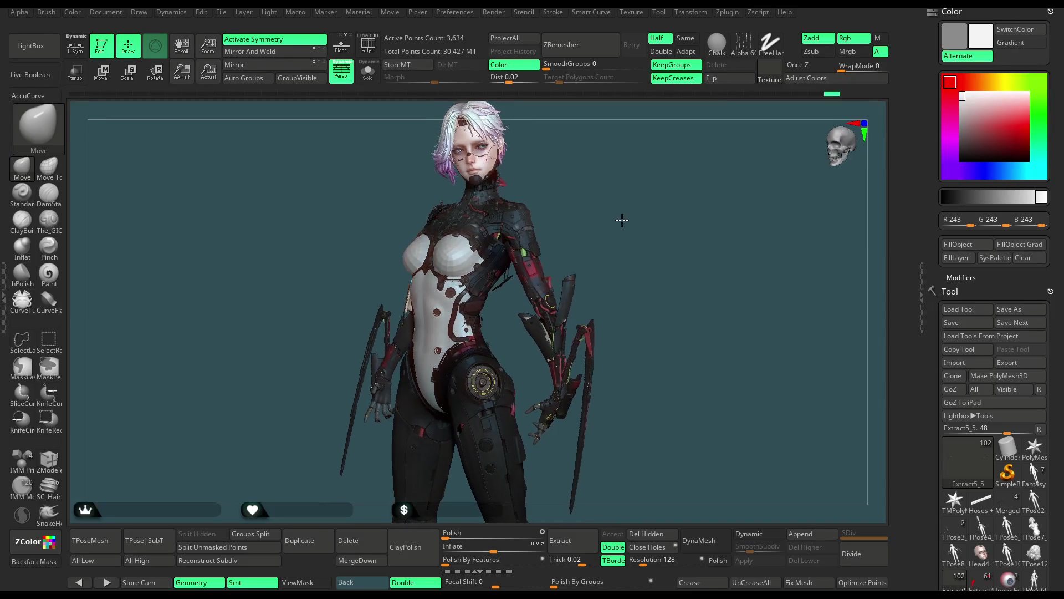
{"action": "scroll", "coordinate": [992, 277], "scroll_direction": "down", "scroll_amount": 5}
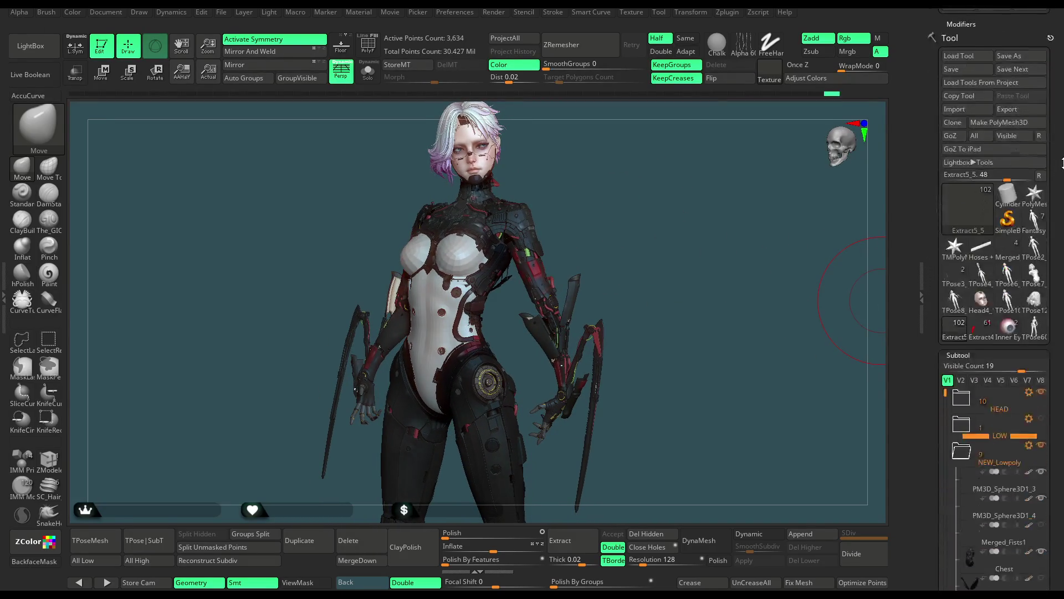
{"action": "mouse_move", "coordinate": [666, 248]}
{"action": "left_mouse_down", "text": "alt"}
{"action": "mouse_move", "coordinate": [727, 202]}
{"action": "mouse_move", "coordinate": [727, 256]}
{"action": "mouse_move", "coordinate": [752, 221]}
{"action": "mouse_move", "coordinate": [718, 227]}
{"action": "mouse_move", "coordinate": [702, 279]}
{"action": "mouse_move", "coordinate": [731, 266]}
{"action": "mouse_move", "coordinate": [712, 239]}
{"action": "mouse_move", "coordinate": [745, 222]}
{"action": "mouse_move", "coordinate": [709, 191]}
{"action": "mouse_move", "coordinate": [726, 199]}
{"action": "mouse_move", "coordinate": [670, 298]}
{"action": "mouse_move", "coordinate": [676, 244]}
{"action": "mouse_move", "coordinate": [695, 228]}
{"action": "mouse_move", "coordinate": [724, 293]}
{"action": "left_mouse_up", "text": "alt"}
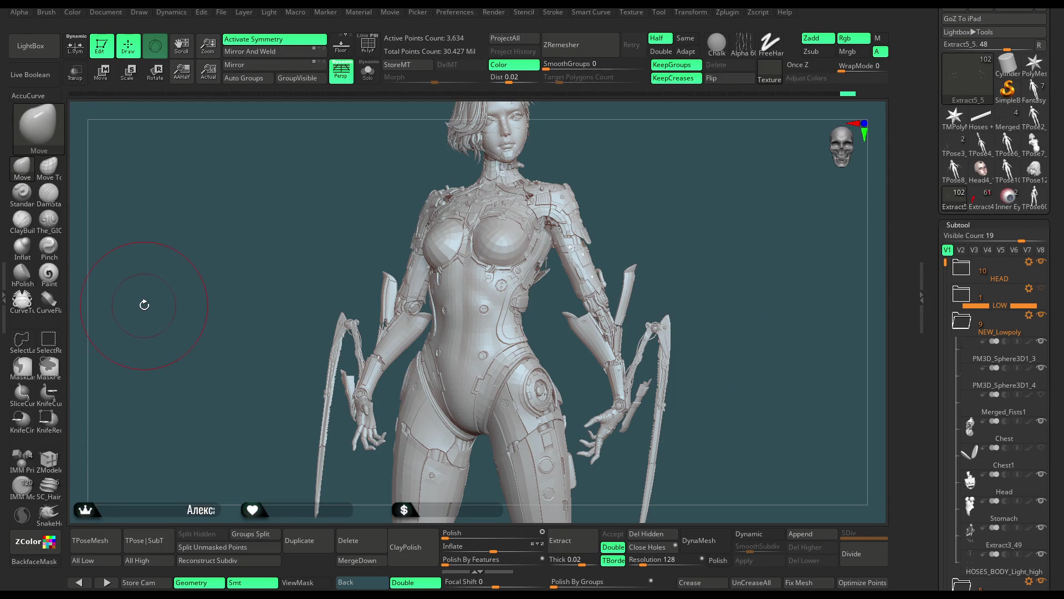
{"action": "mouse_move", "coordinate": [728, 283]}
{"action": "left_mouse_down", "text": "alt"}
{"action": "mouse_move", "coordinate": [719, 244]}
{"action": "mouse_move", "coordinate": [704, 240]}
{"action": "mouse_move", "coordinate": [692, 243]}
{"action": "mouse_move", "coordinate": [693, 305]}
{"action": "mouse_move", "coordinate": [681, 281]}
{"action": "mouse_move", "coordinate": [688, 273]}
{"action": "left_mouse_up", "text": "alt"}
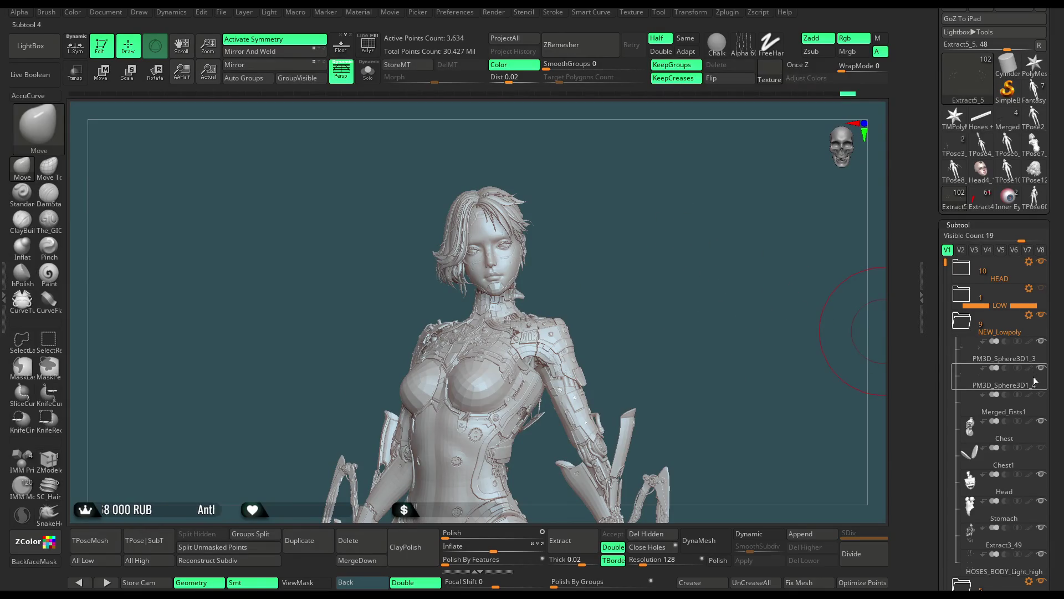
Select and subdivide Head5_6, then view the hair alone and with the full character.
{"action": "left_click", "coordinate": [459, 236], "text": "alt"}
{"action": "key", "text": "ctrl+d"}
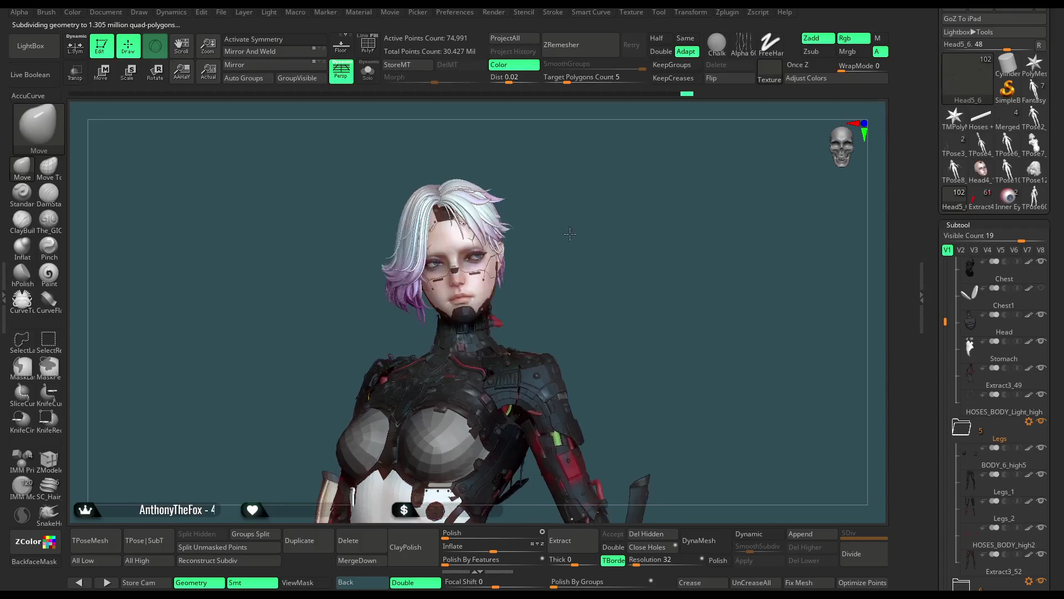
{"action": "left_click_drag", "start_coordinate": [562, 199], "coordinate": [439, 164]}
{"action": "left_click", "coordinate": [368, 72]}
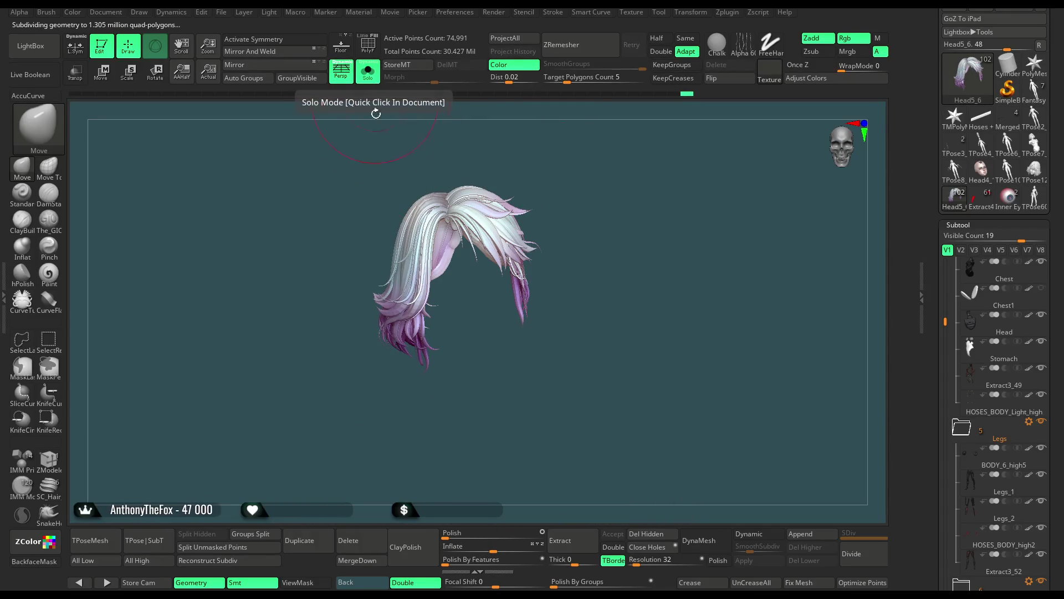
{"action": "key", "text": "space"}
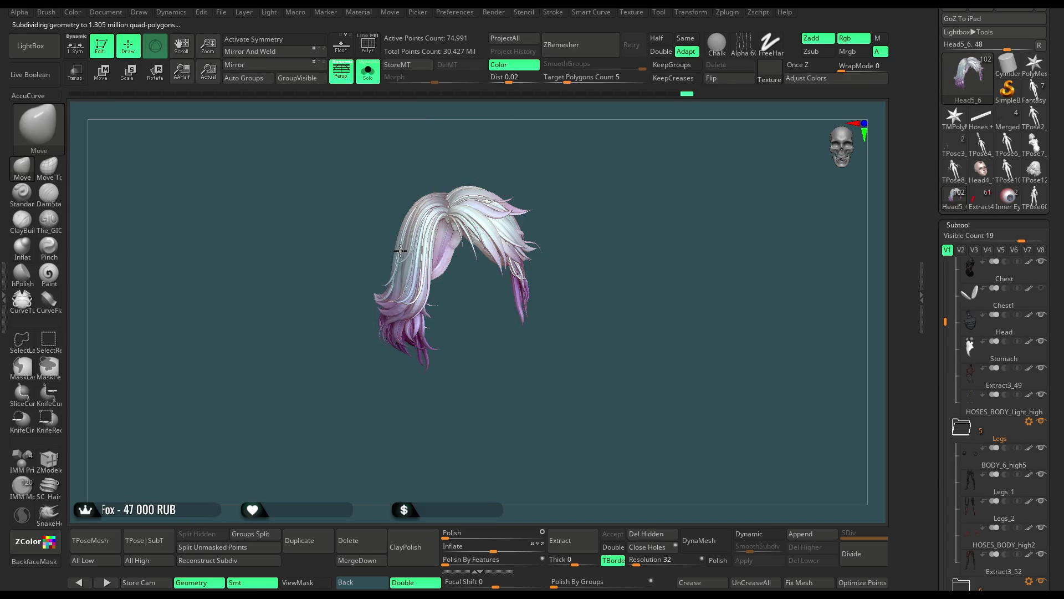
{"action": "left_click", "coordinate": [368, 71]}
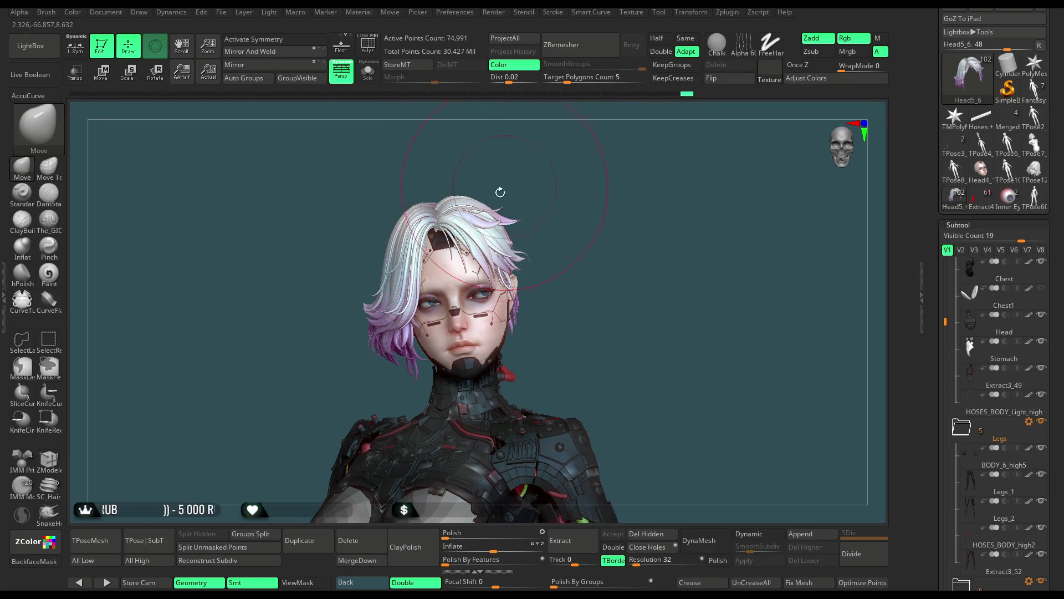
Orbit the character to the back and front, then make Head4_14 the active subtool.
{"action": "left_click_drag", "start_coordinate": [549, 176], "coordinate": [534, 174]}
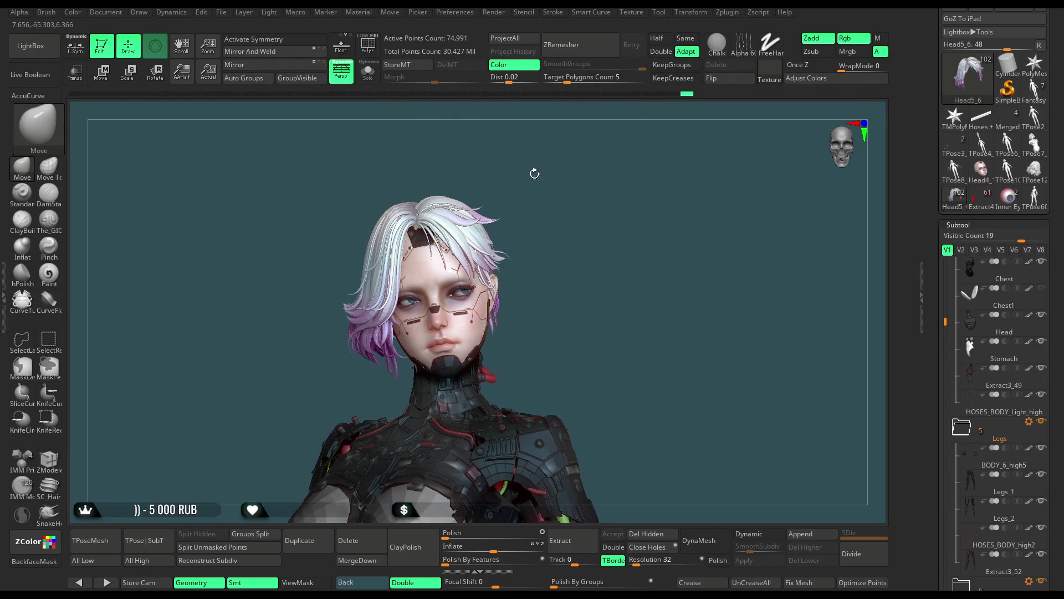
{"action": "mouse_move", "coordinate": [400, 320]}
{"action": "left_mouse_down"}
{"action": "mouse_move", "coordinate": [479, 158]}
{"action": "mouse_move", "coordinate": [439, 163]}
{"action": "mouse_move", "coordinate": [444, 177]}
{"action": "mouse_move", "coordinate": [517, 175]}
{"action": "mouse_move", "coordinate": [354, 359]}
{"action": "left_mouse_up"}
{"action": "key", "text": "space"}
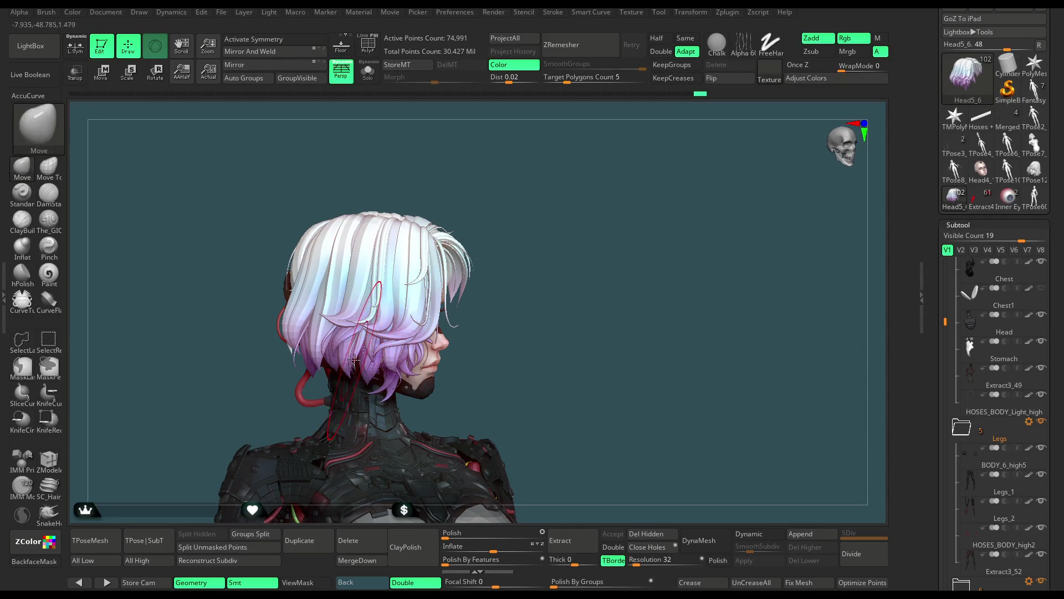
{"action": "mouse_move", "coordinate": [495, 204]}
{"action": "left_mouse_down"}
{"action": "mouse_move", "coordinate": [547, 159]}
{"action": "mouse_move", "coordinate": [557, 123]}
{"action": "mouse_move", "coordinate": [320, 376]}
{"action": "left_mouse_up"}
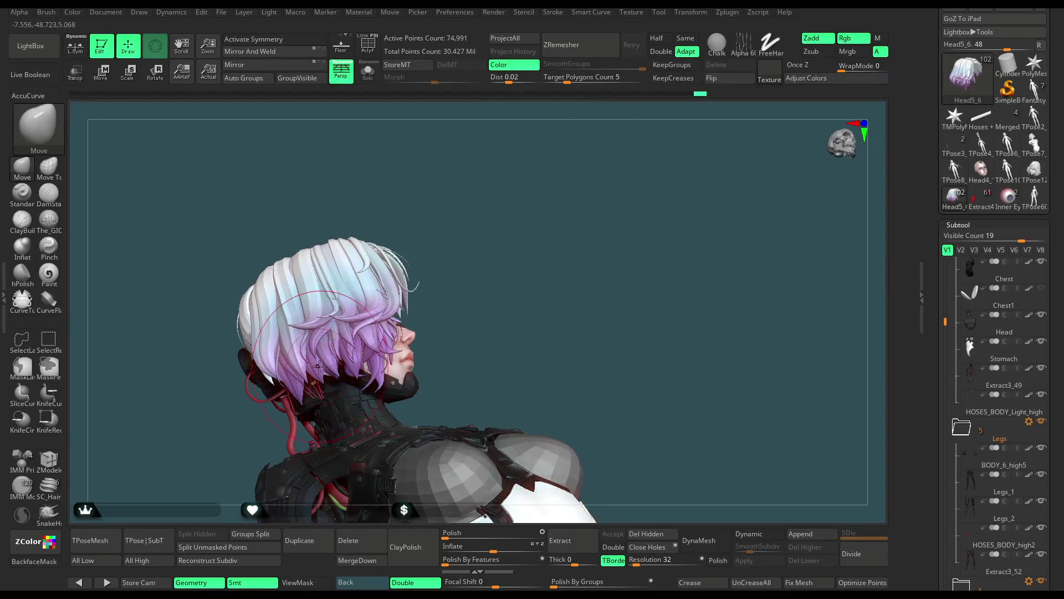
{"action": "mouse_move", "coordinate": [464, 226]}
{"action": "left_mouse_down"}
{"action": "mouse_move", "coordinate": [505, 211]}
{"action": "mouse_move", "coordinate": [499, 239]}
{"action": "left_mouse_up"}
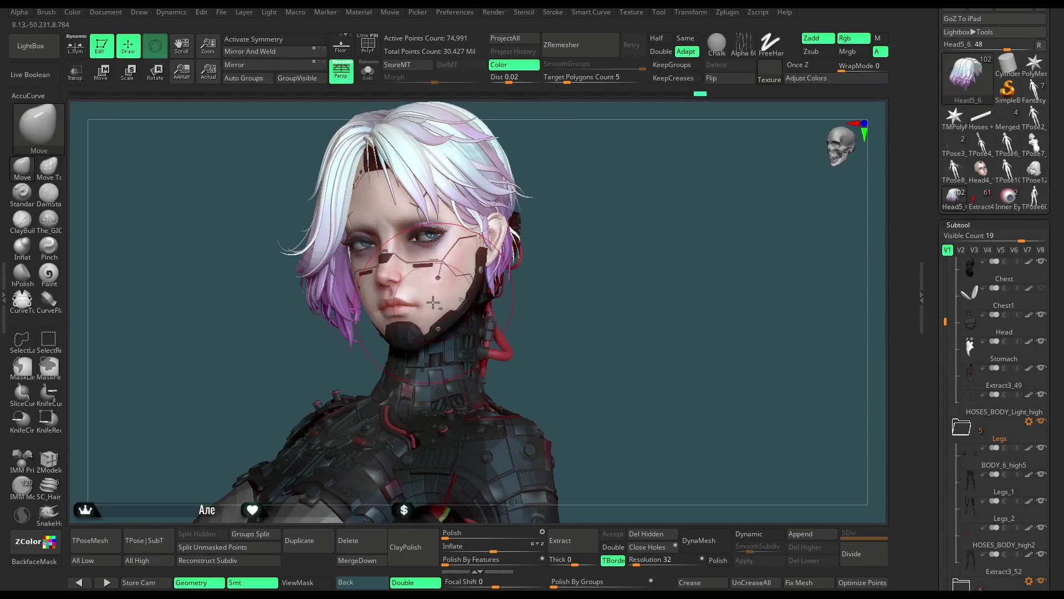
{"action": "left_click", "coordinate": [460, 238], "text": "alt"}
{"action": "mouse_move", "coordinate": [554, 194]}
{"action": "left_mouse_down"}
{"action": "mouse_move", "coordinate": [589, 167]}
{"action": "mouse_move", "coordinate": [567, 173]}
{"action": "left_mouse_up"}
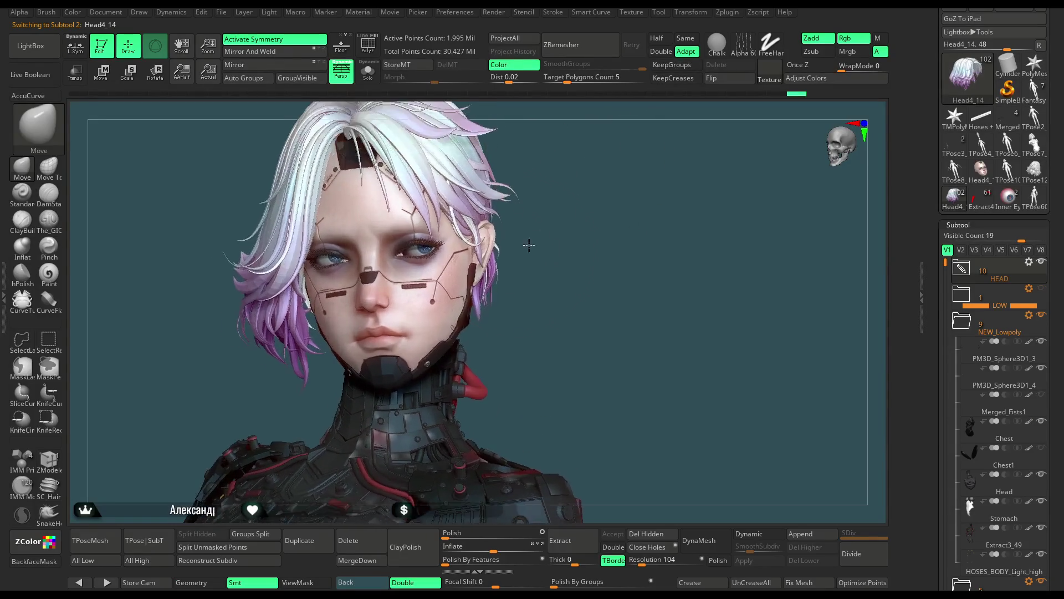
Solo the head and zoom in on the nose, mouth and chin.
{"action": "key", "text": "space"}
{"action": "left_click_drag", "start_coordinate": [526, 251], "coordinate": [455, 201]}
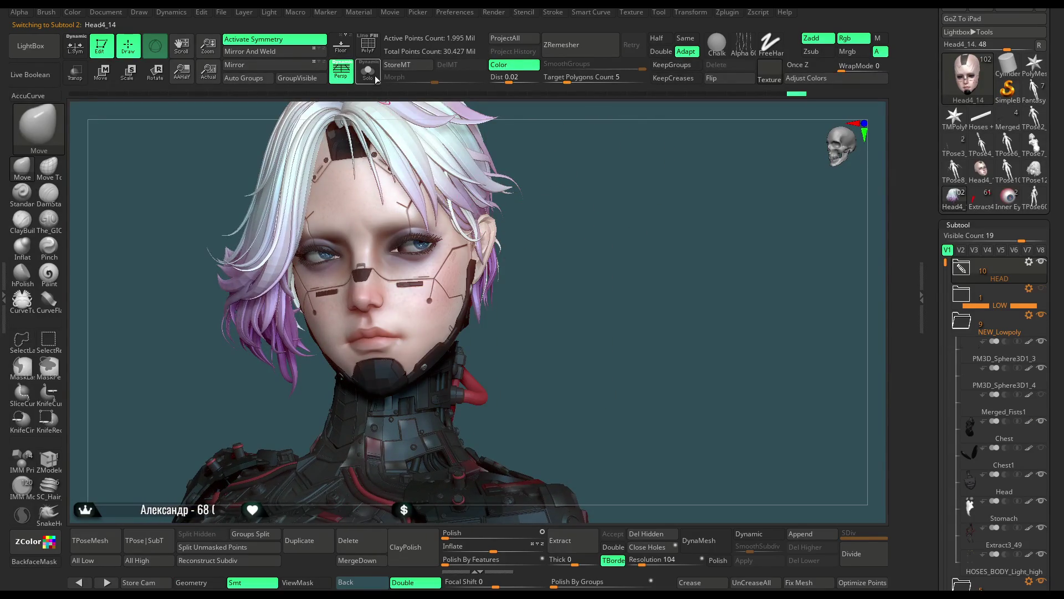
{"action": "left_click", "coordinate": [375, 77]}
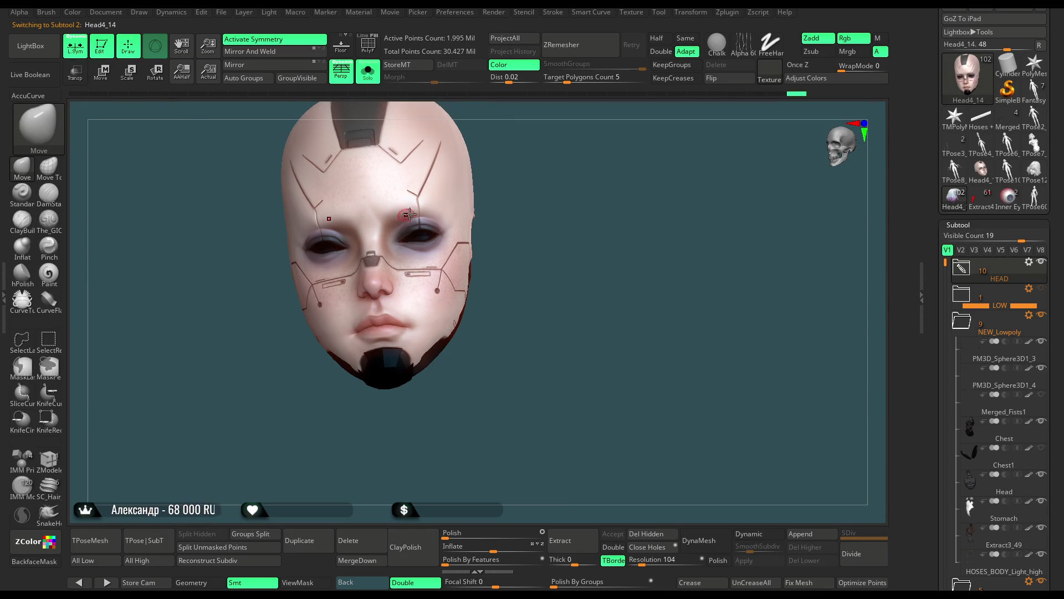
{"action": "left_click_drag", "start_coordinate": [403, 213], "coordinate": [462, 256]}
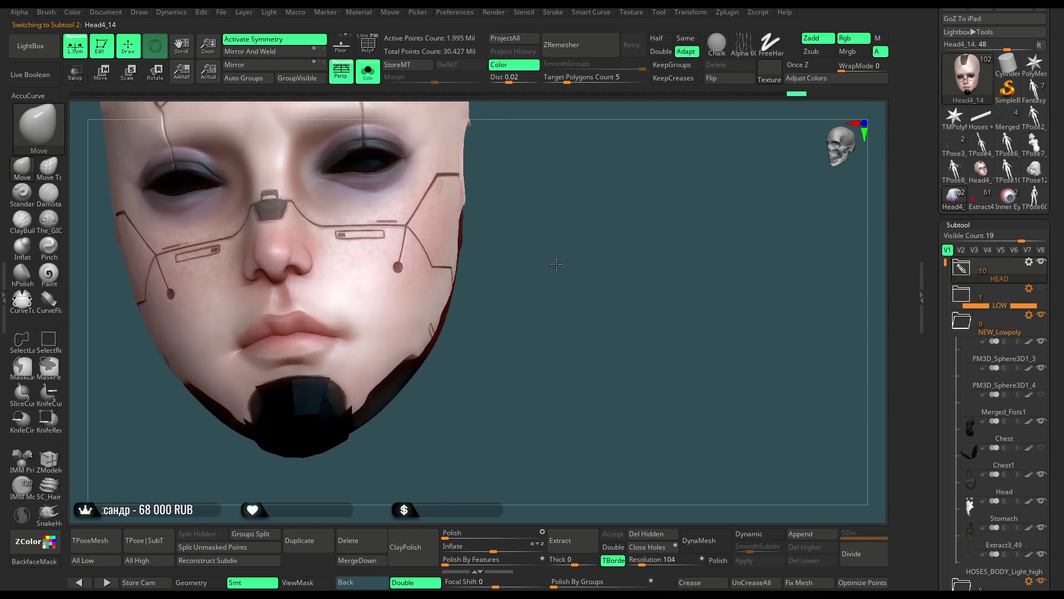
Inspect the chin polygons in ZModeler with symmetry off and the PolyF wireframe shown.
{"action": "left_click", "coordinate": [48, 459]}
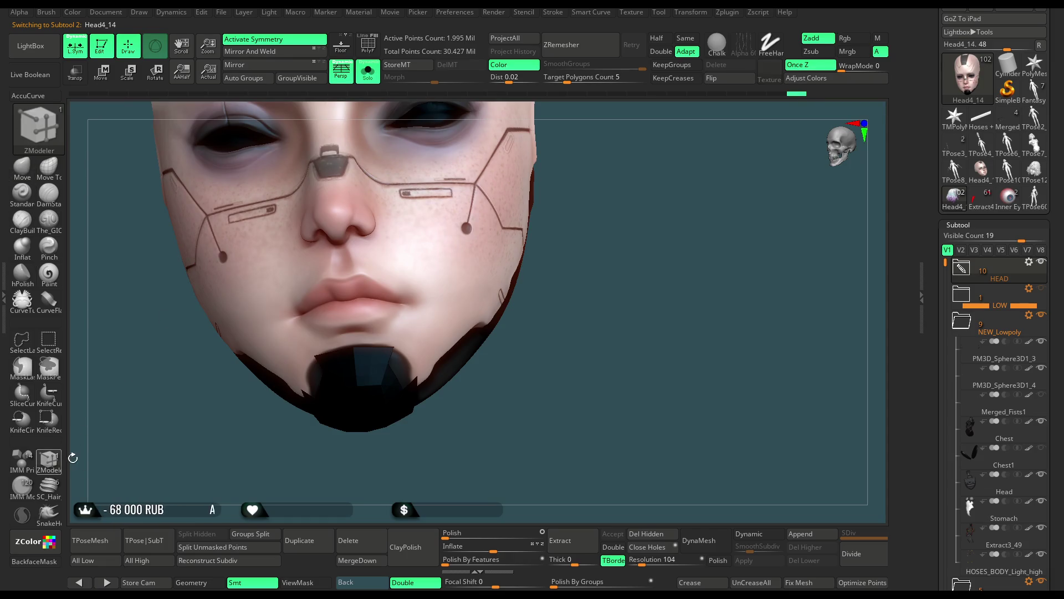
{"action": "key", "text": "x"}
{"action": "mouse_move", "coordinate": [548, 358]}
{"action": "left_mouse_down", "text": "alt"}
{"action": "mouse_move", "coordinate": [572, 318]}
{"action": "mouse_move", "coordinate": [511, 361]}
{"action": "left_mouse_up", "text": "alt"}
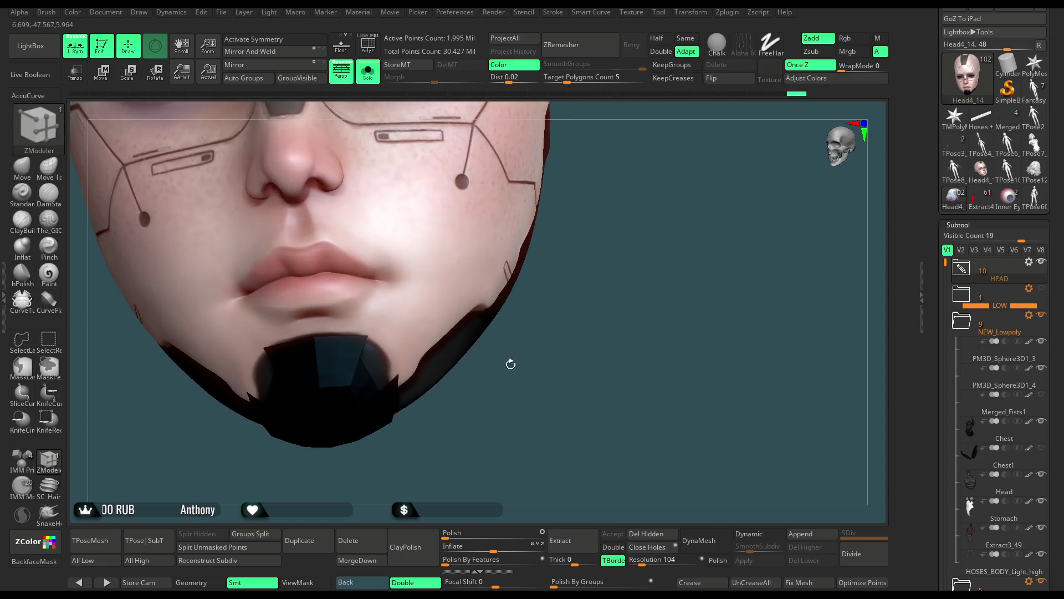
{"action": "left_click", "coordinate": [368, 51]}
{"action": "left_click_drag", "start_coordinate": [581, 361], "coordinate": [389, 369], "text": "alt"}
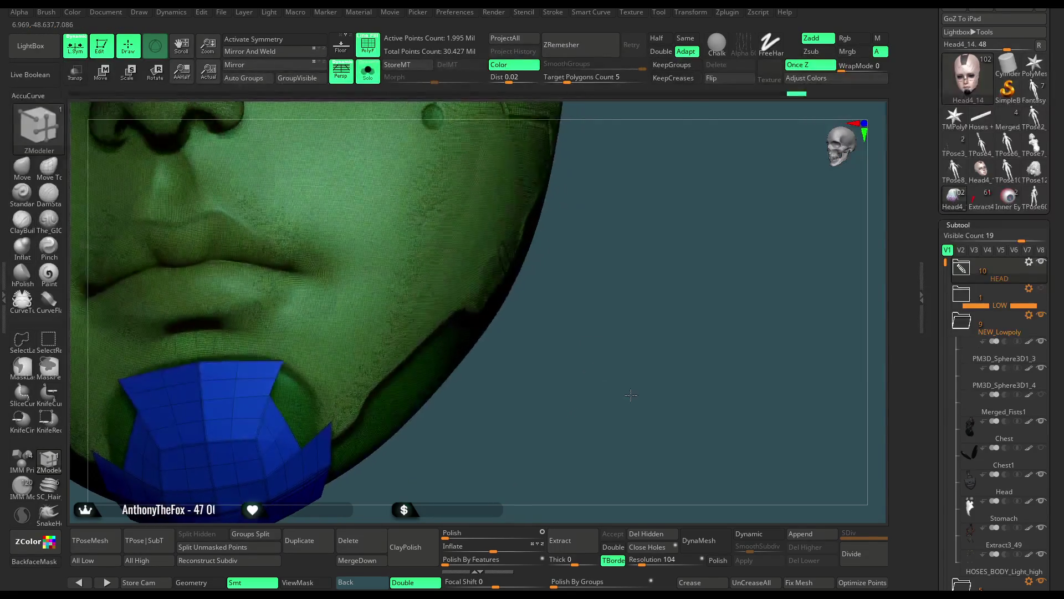
{"action": "key", "text": "space"}
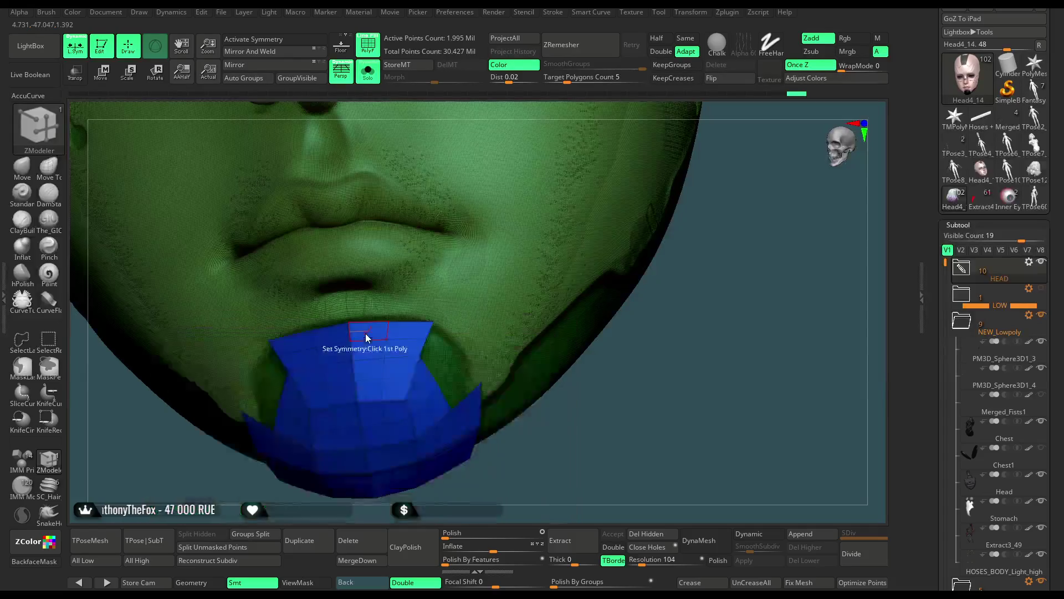
{"action": "key", "text": "w"}
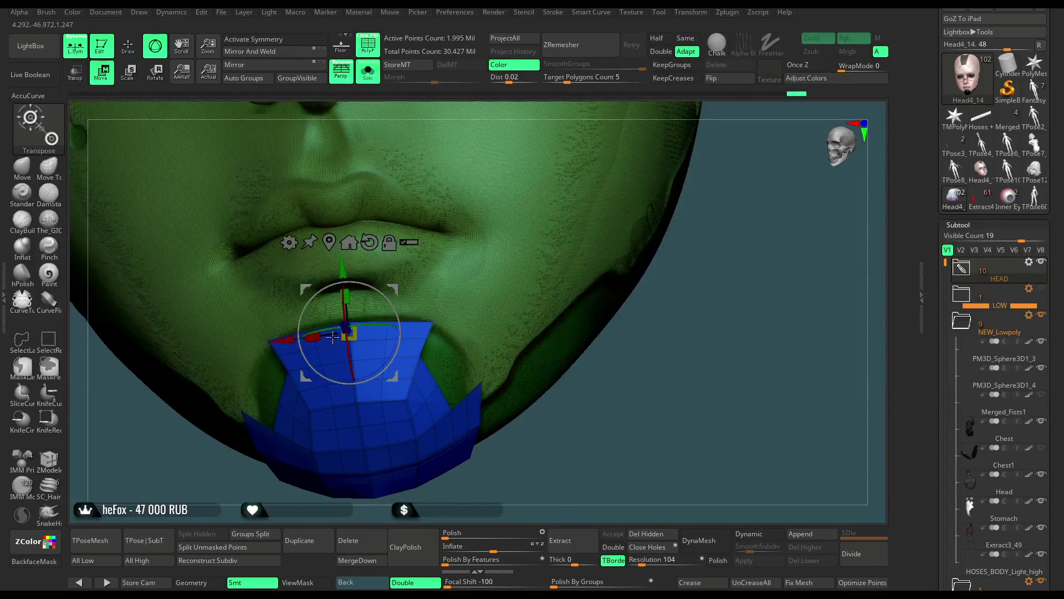
{"action": "left_click_drag", "start_coordinate": [624, 430], "coordinate": [335, 223], "text": "alt"}
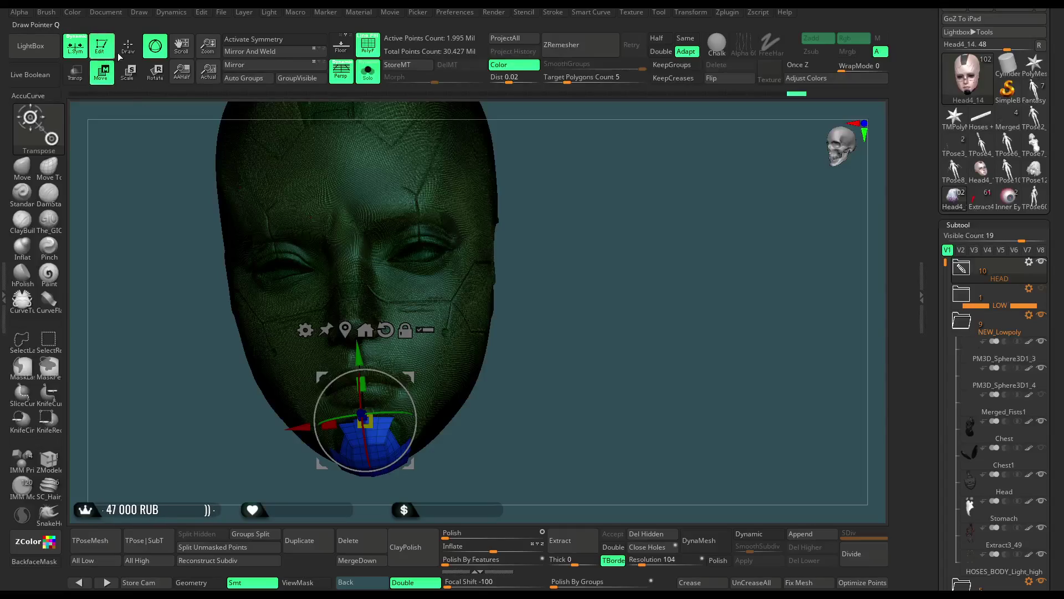
Turn PolyF off, re-enable symmetry, and pick the Move brush over the face.
{"action": "left_click", "coordinate": [131, 51]}
{"action": "left_click", "coordinate": [259, 38]}
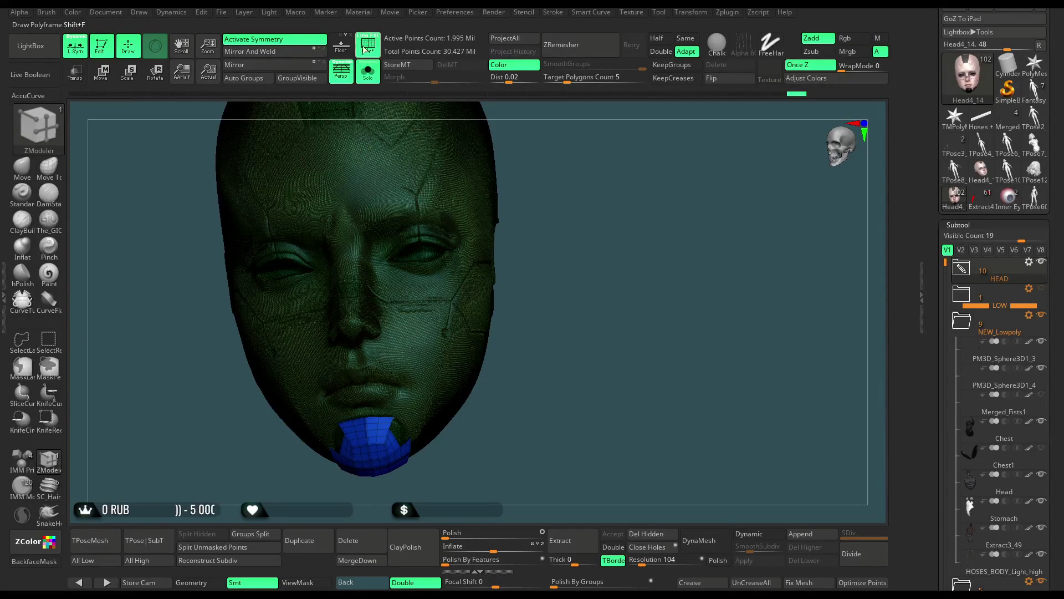
{"action": "key", "text": "shift+f"}
{"action": "left_click_drag", "start_coordinate": [549, 161], "coordinate": [554, 202], "text": "alt"}
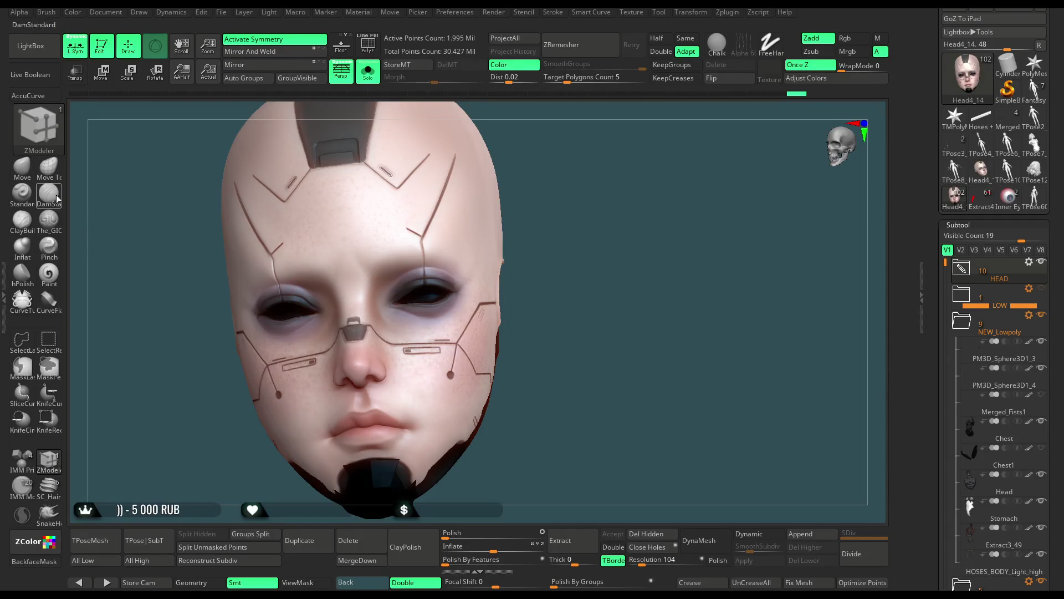
{"action": "left_click", "coordinate": [22, 166]}
{"action": "left_click_drag", "start_coordinate": [584, 186], "coordinate": [583, 233], "text": "alt"}
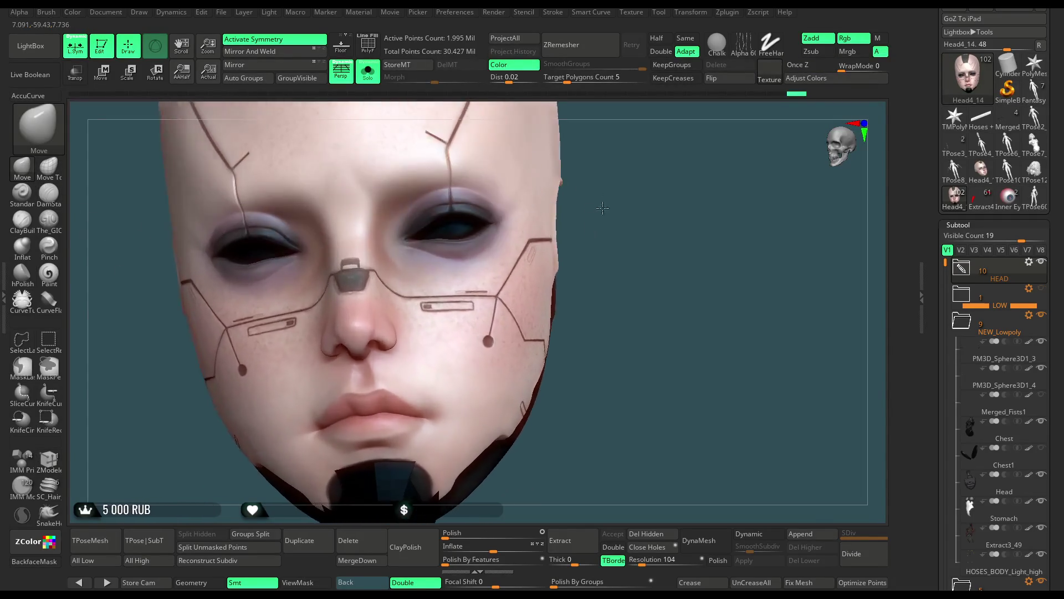
Turn on colour painting and pick a muted skin-brown colour, RGB 151/113/102.
{"action": "left_click", "coordinate": [59, 279]}
{"action": "mouse_move", "coordinate": [624, 186]}
{"action": "left_mouse_down", "text": "alt"}
{"action": "mouse_move", "coordinate": [577, 227]}
{"action": "mouse_move", "coordinate": [626, 238]}
{"action": "left_mouse_up", "text": "alt"}
{"action": "key", "text": "space"}
{"action": "scroll", "coordinate": [1045, 242], "scroll_direction": "up", "scroll_amount": 10}
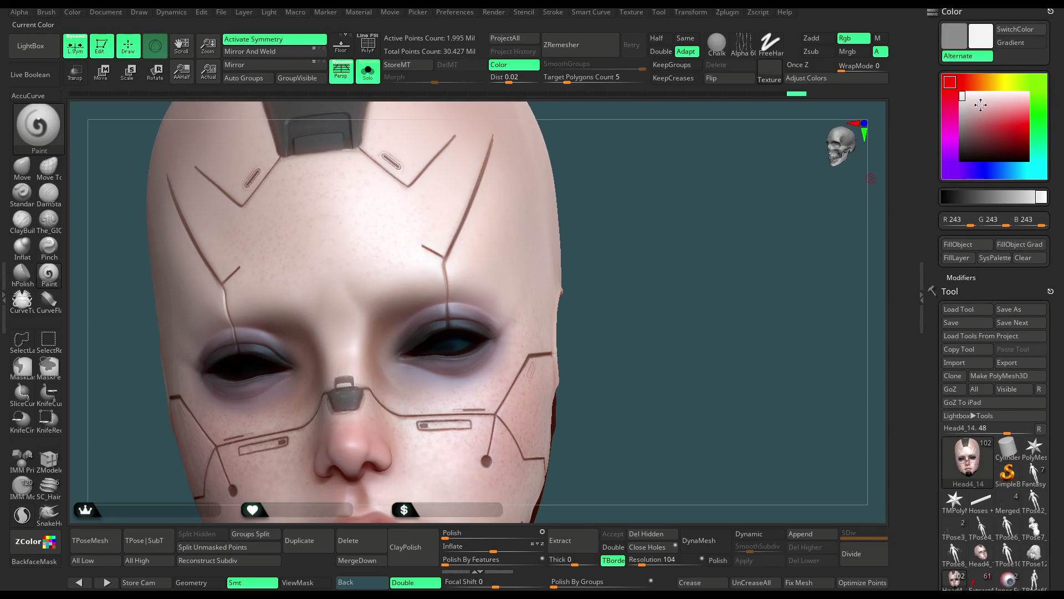
{"action": "left_click", "coordinate": [970, 83]}
{"action": "left_click_drag", "start_coordinate": [976, 108], "coordinate": [972, 127]}
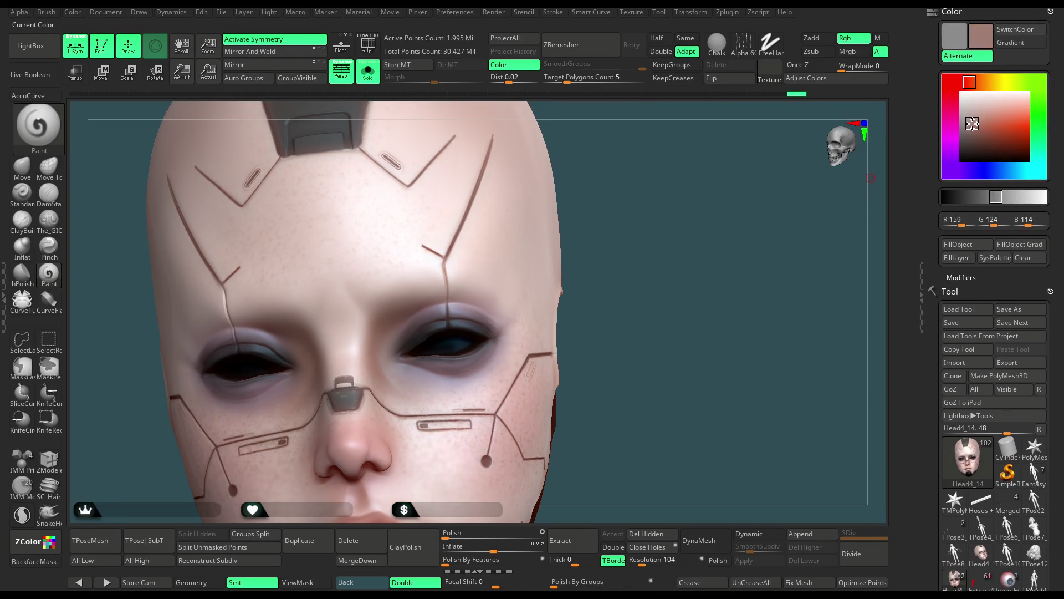
Zoom in on the face, switch to the Move brush and enlarge it past size 100.
{"action": "left_click_drag", "start_coordinate": [635, 208], "coordinate": [632, 249], "text": "alt"}
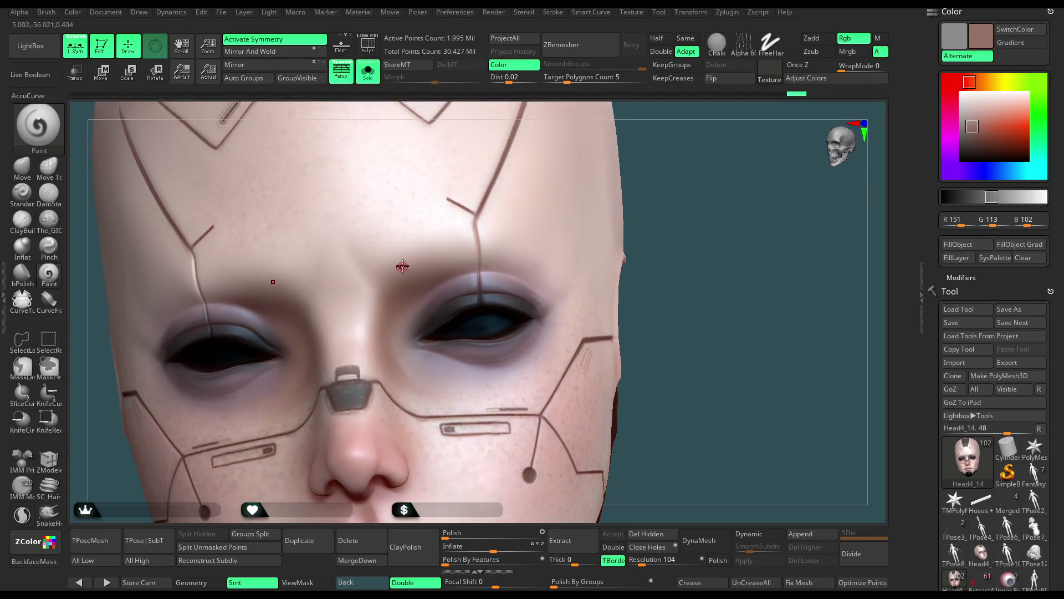
{"action": "key", "text": "space"}
{"action": "left_click_drag", "start_coordinate": [440, 253], "coordinate": [460, 253]}
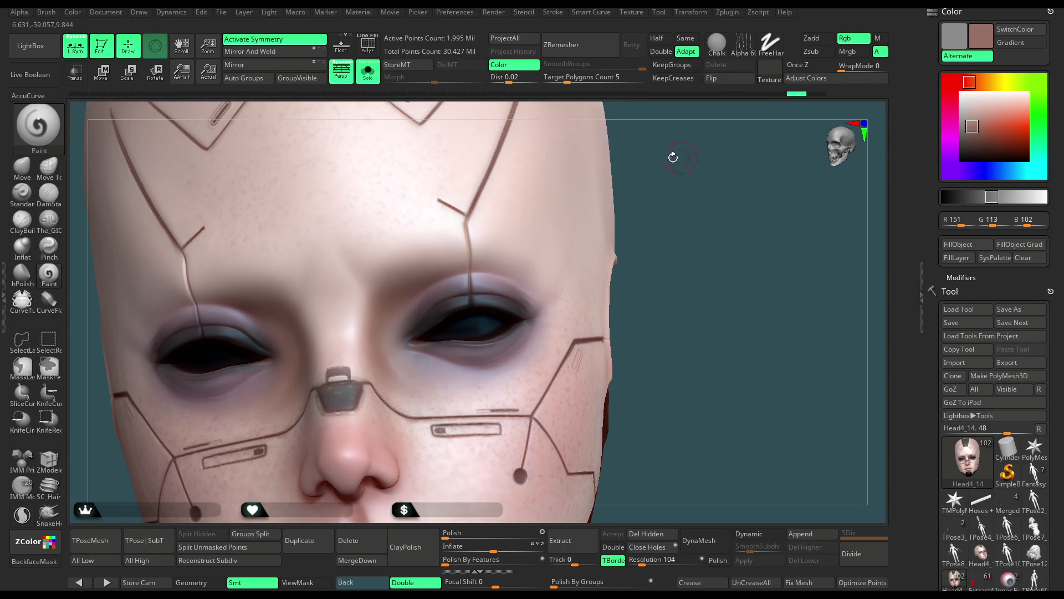
{"action": "key", "text": "b"}
{"action": "key", "text": "m"}
{"action": "key", "text": "v"}
{"action": "key", "text": "space"}
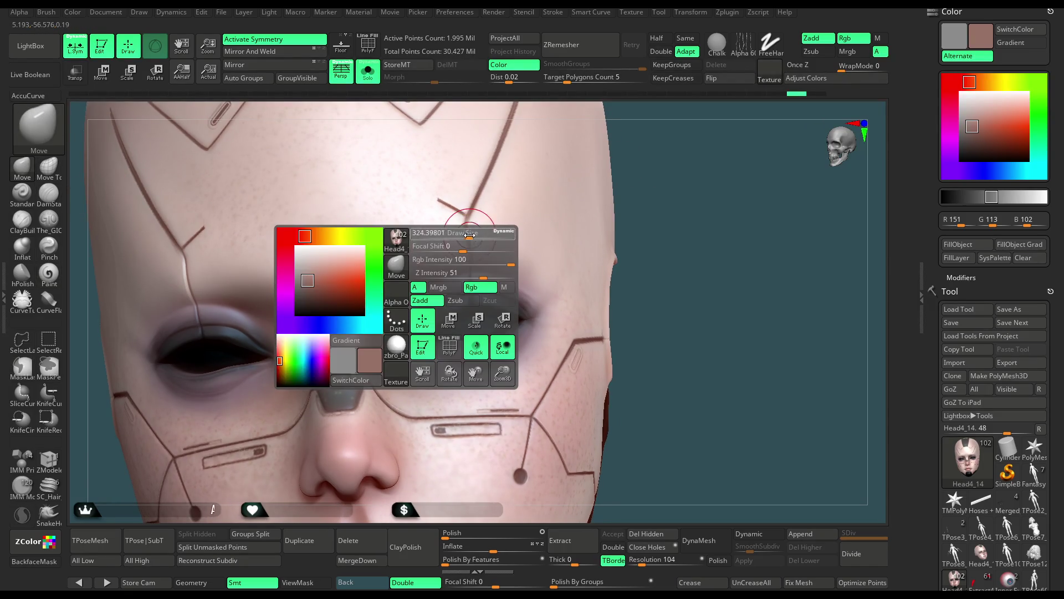
{"action": "key", "text": "space"}
{"action": "left_click_drag", "start_coordinate": [447, 248], "coordinate": [520, 247]}
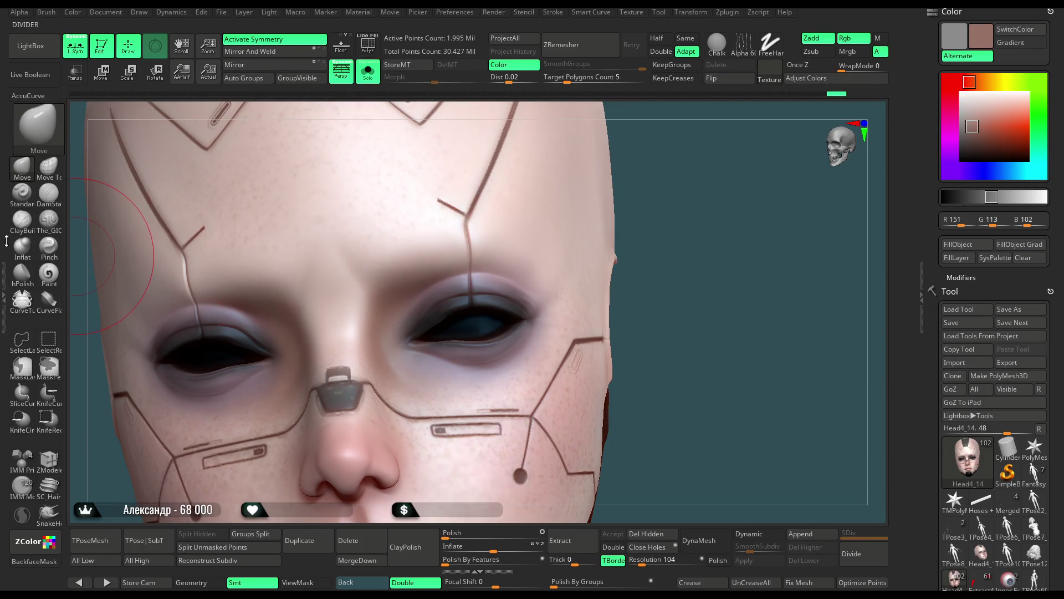
Set up ClayBuildup with a softer falloff, intensity 2, Alpha 01 and a larger draw size.
{"action": "left_click", "coordinate": [22, 219]}
{"action": "key", "text": "space"}
{"action": "left_click_drag", "start_coordinate": [485, 271], "coordinate": [458, 274]}
{"action": "type", "text": "0"}
{"action": "key", "text": "Return"}
{"action": "type", "text": "2"}
{"action": "key", "text": "Return"}
{"action": "key", "text": "bracketleft"}
{"action": "key", "text": "bracketleft"}
{"action": "key", "text": "bracketleft"}
{"action": "type", "text": "1"}
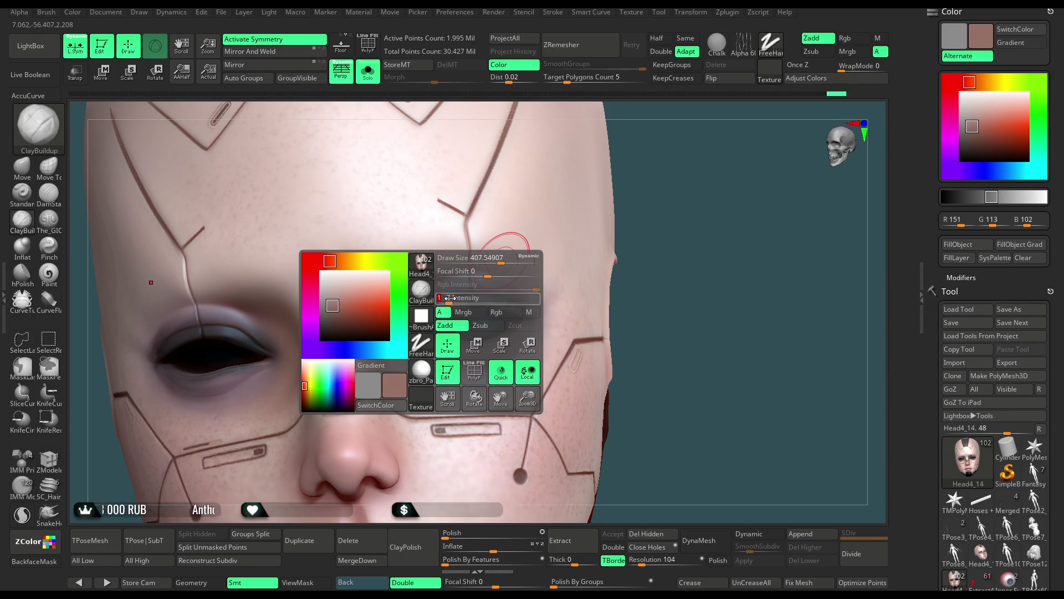
{"action": "left_click", "coordinate": [423, 320]}
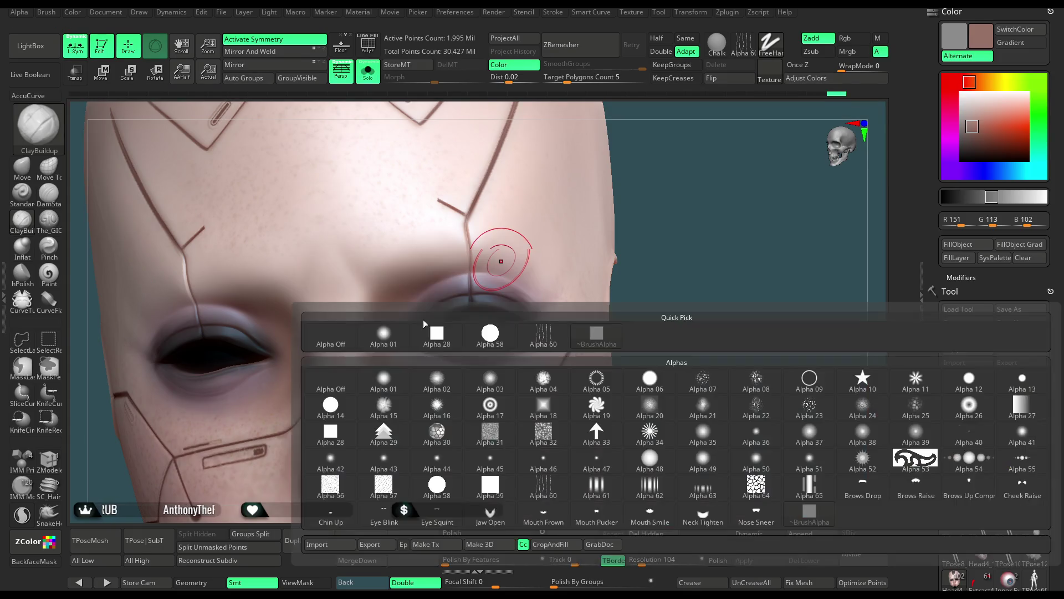
{"action": "left_click", "coordinate": [399, 381]}
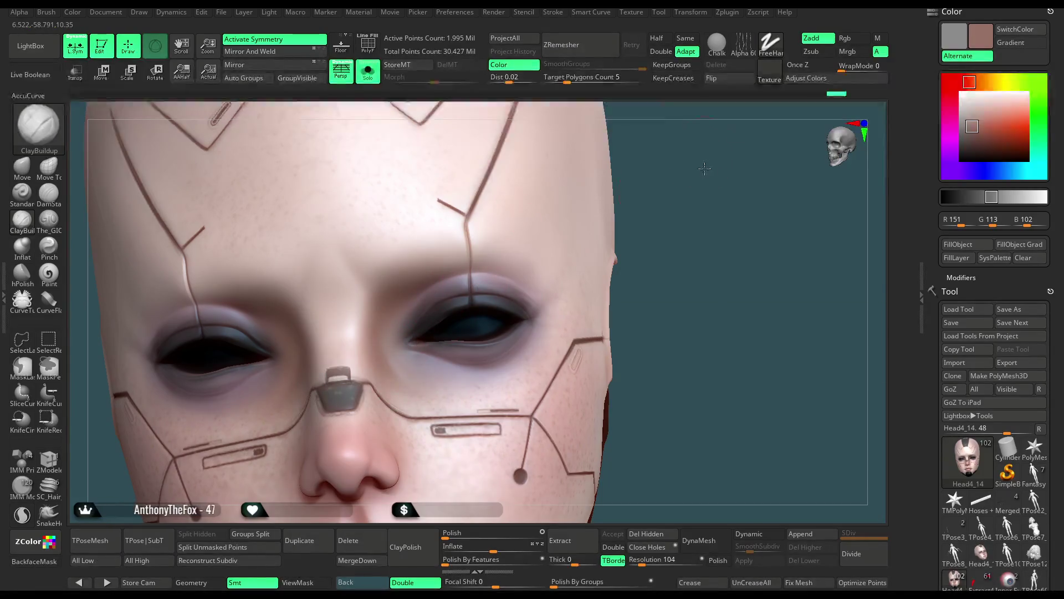
{"action": "key", "text": "space"}
{"action": "left_click_drag", "start_coordinate": [502, 259], "coordinate": [521, 259]}
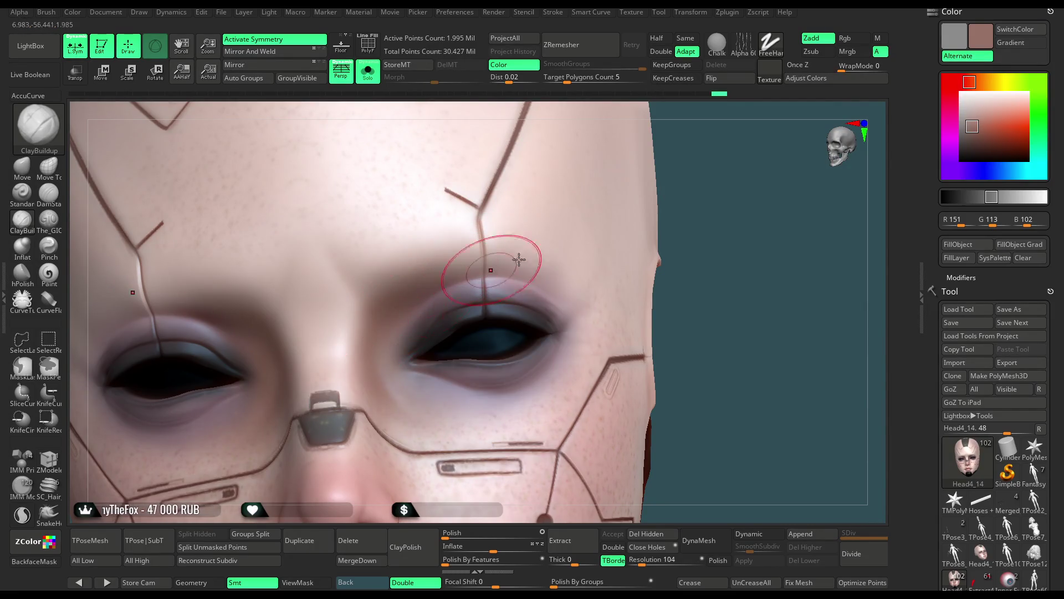
Smooth the brow ridge with Shift, checking it from frontal, side and three-quarter views.
{"action": "right_click_drag", "start_coordinate": [518, 260], "coordinate": [427, 280]}
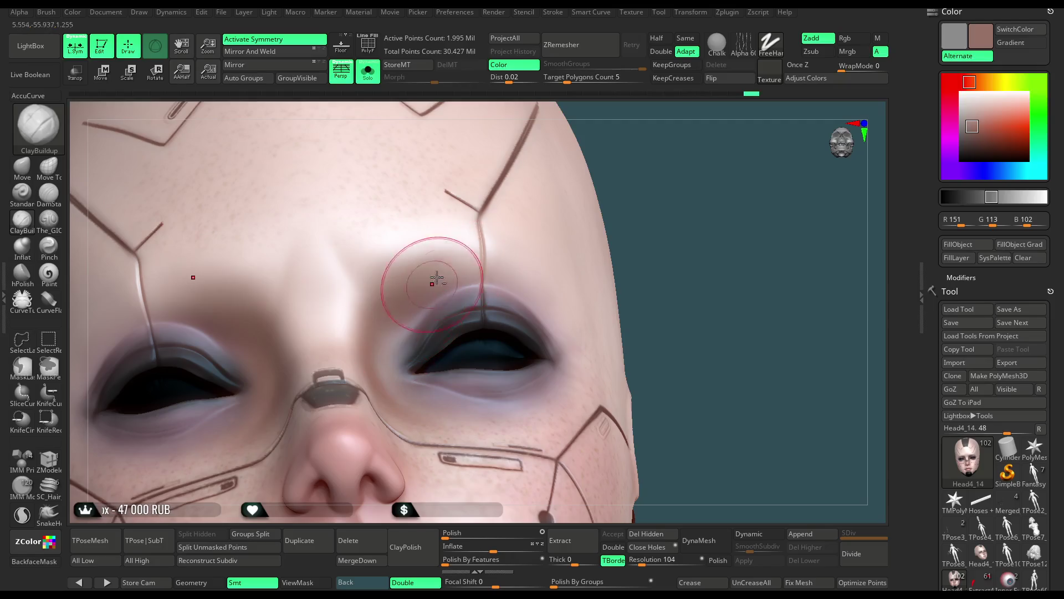
{"action": "right_click_drag", "start_coordinate": [380, 356], "coordinate": [601, 240]}
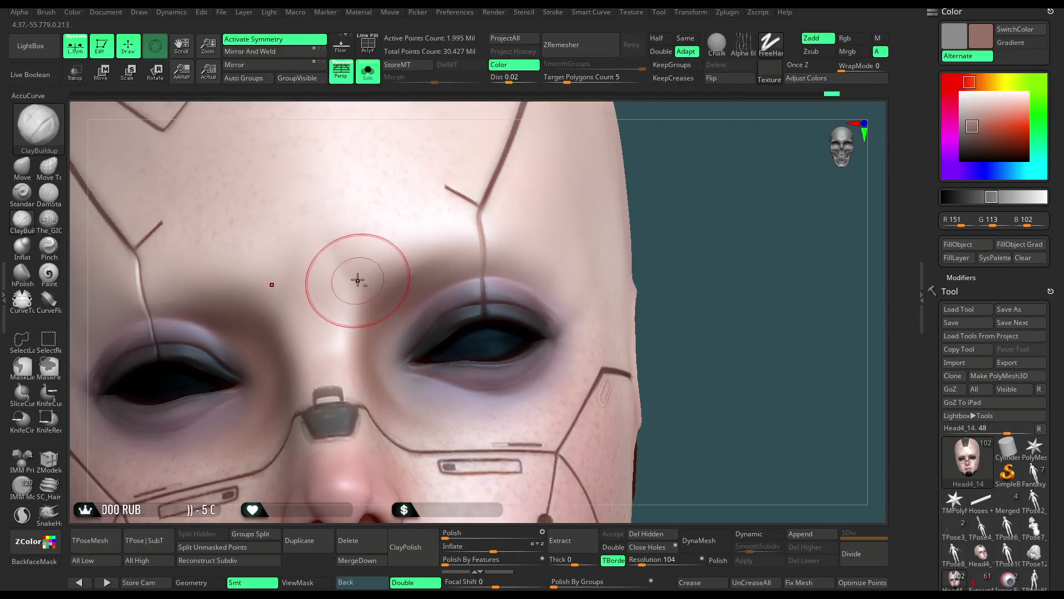
{"action": "right_click_drag", "start_coordinate": [358, 280], "coordinate": [439, 249]}
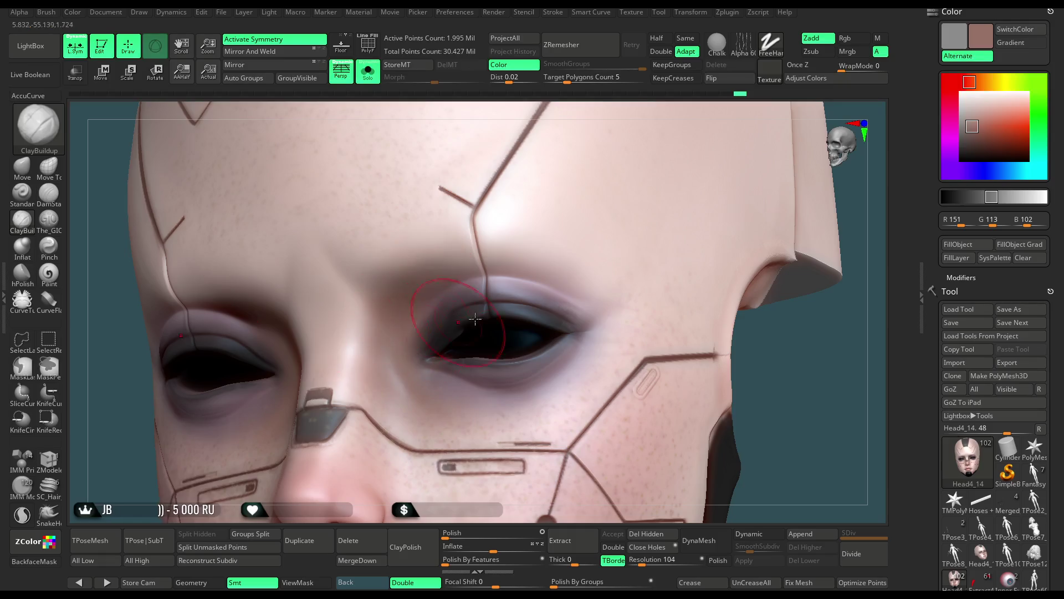
{"action": "right_click_drag", "start_coordinate": [806, 377], "coordinate": [447, 309]}
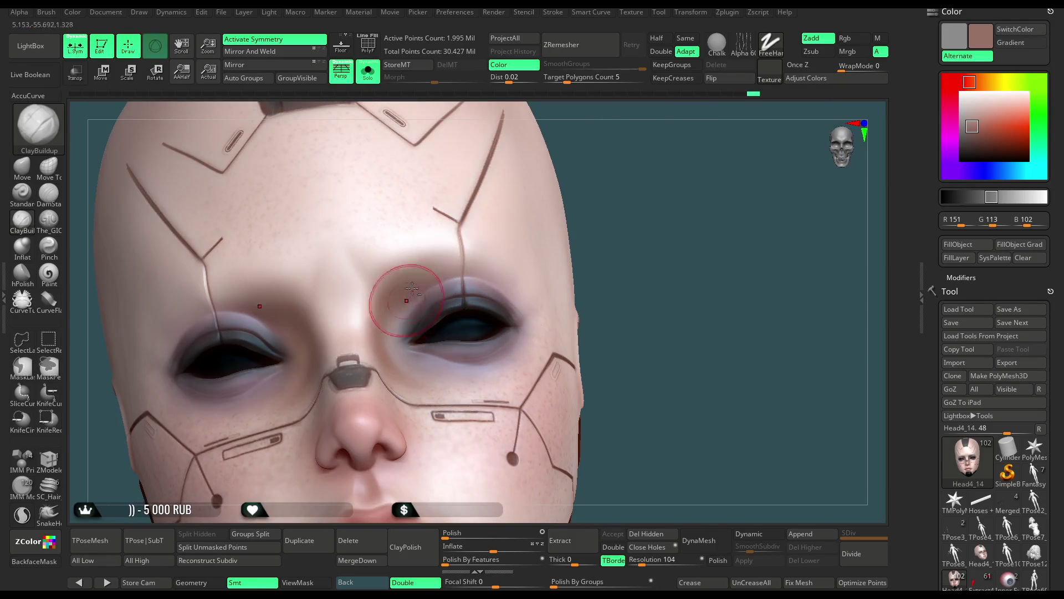
{"action": "right_click_drag", "start_coordinate": [590, 210], "coordinate": [401, 258]}
{"action": "right_click_drag", "start_coordinate": [276, 387], "coordinate": [421, 250]}
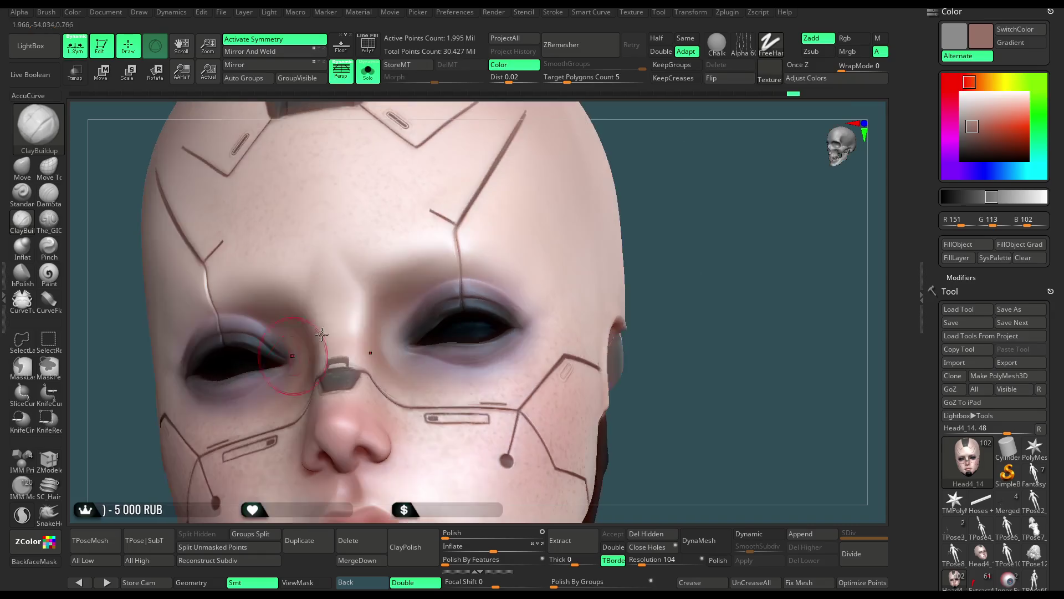
{"action": "key", "text": "shift"}
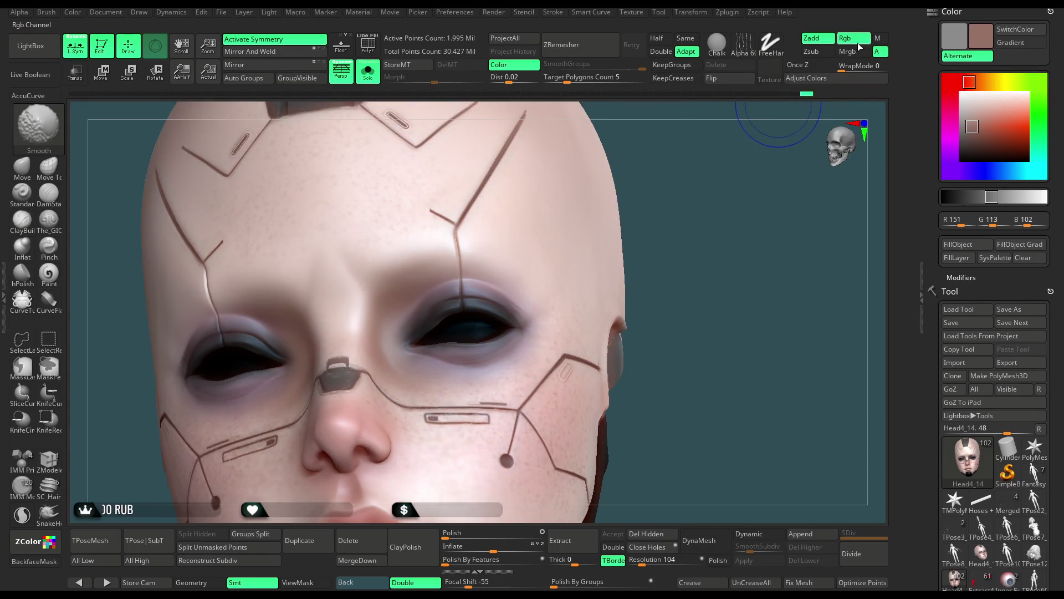
{"action": "key", "text": "space"}
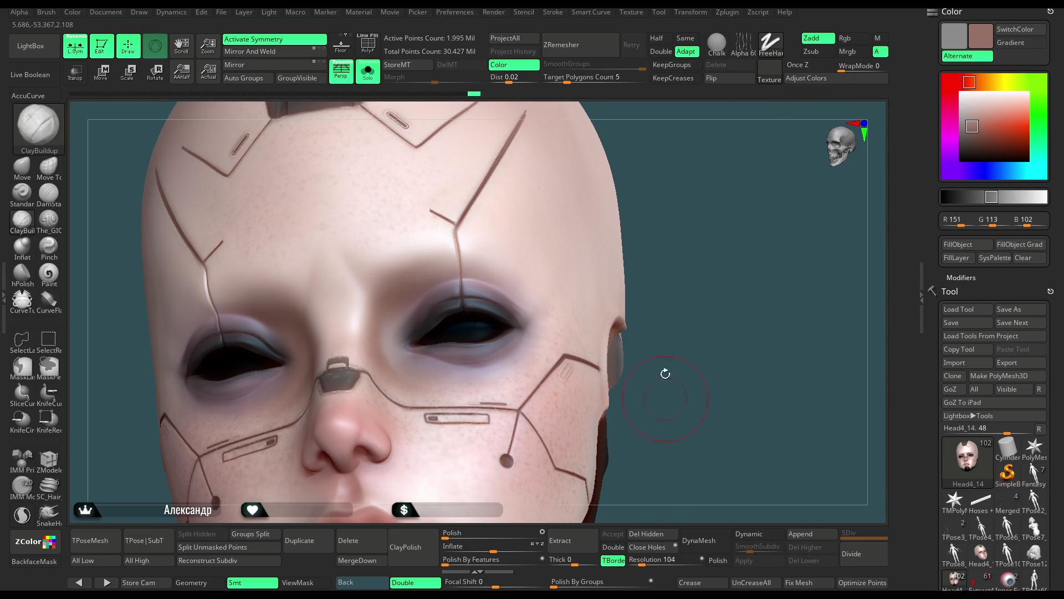
{"action": "left_click_drag", "start_coordinate": [665, 374], "coordinate": [424, 283]}
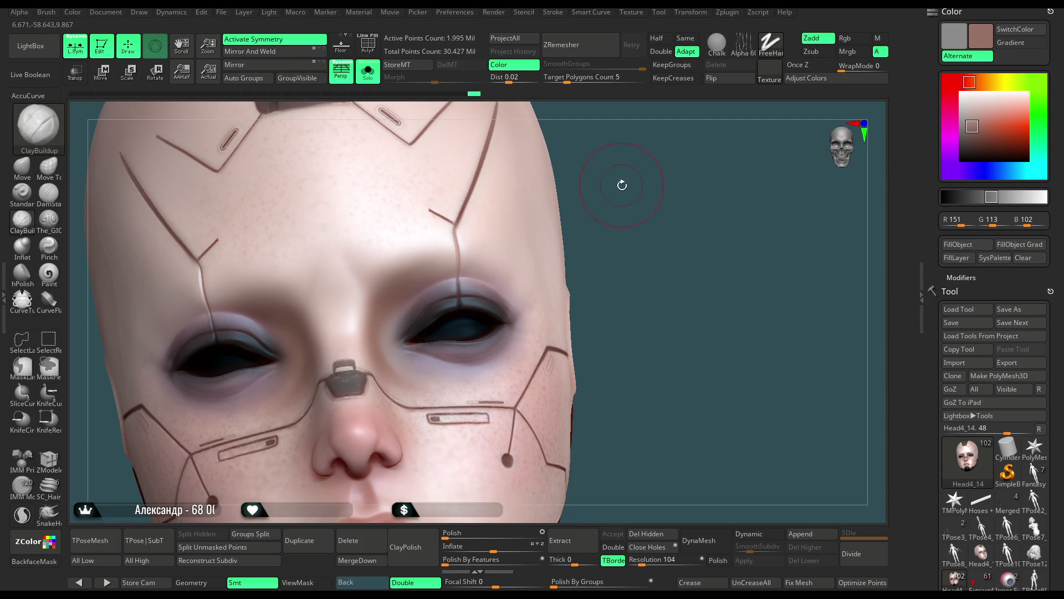
{"action": "left_click_drag", "start_coordinate": [620, 183], "coordinate": [577, 226]}
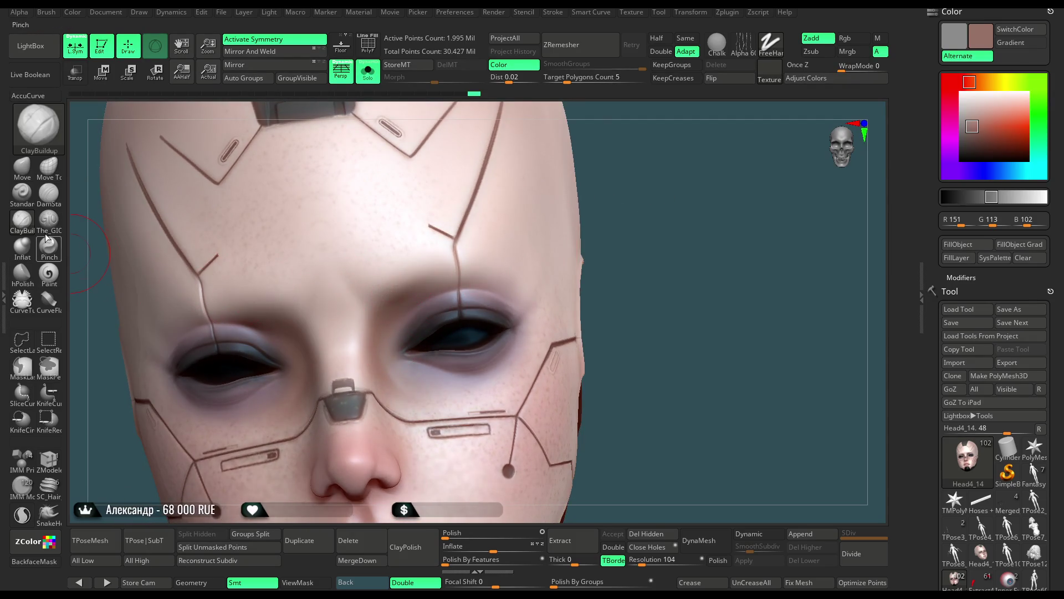
Reshape the upper eyelid and brow with the Move brush, viewing the head from above and the side.
{"action": "left_click", "coordinate": [22, 167]}
{"action": "key", "text": "space"}
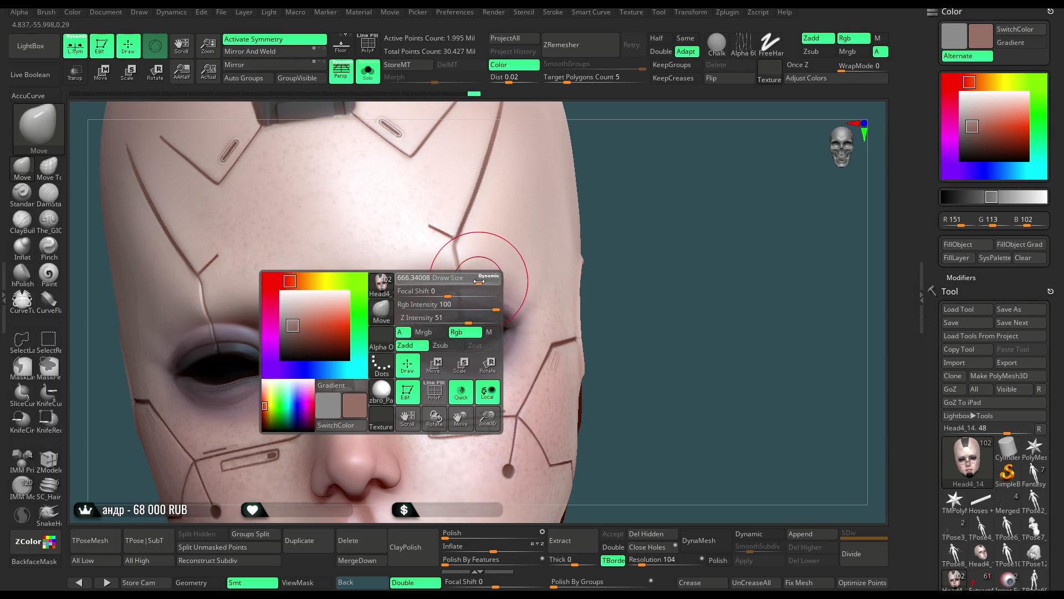
{"action": "left_click_drag", "start_coordinate": [593, 222], "coordinate": [406, 296]}
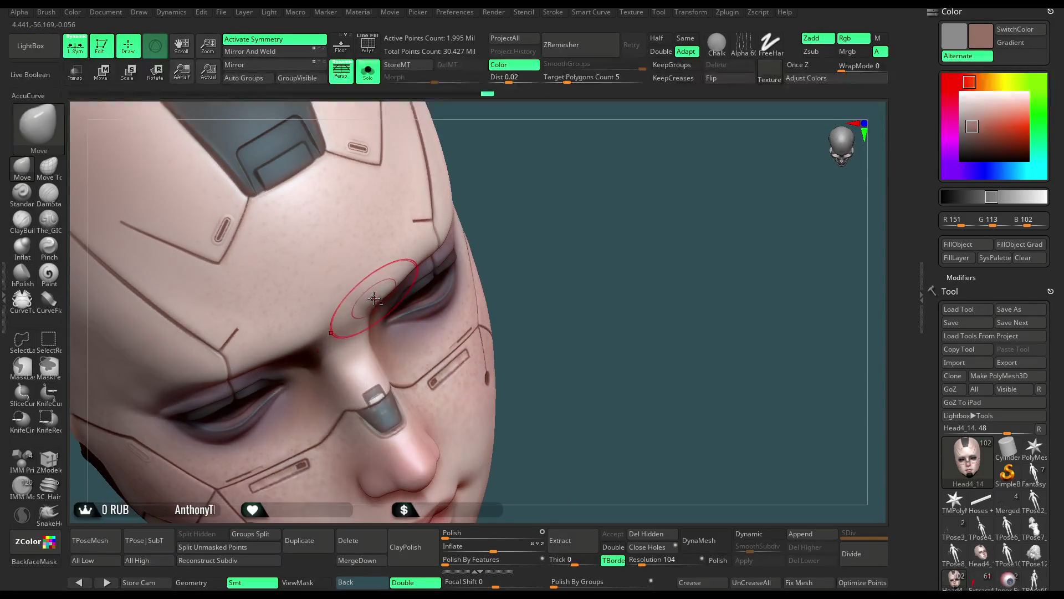
{"action": "left_click_drag", "start_coordinate": [506, 200], "coordinate": [426, 256]}
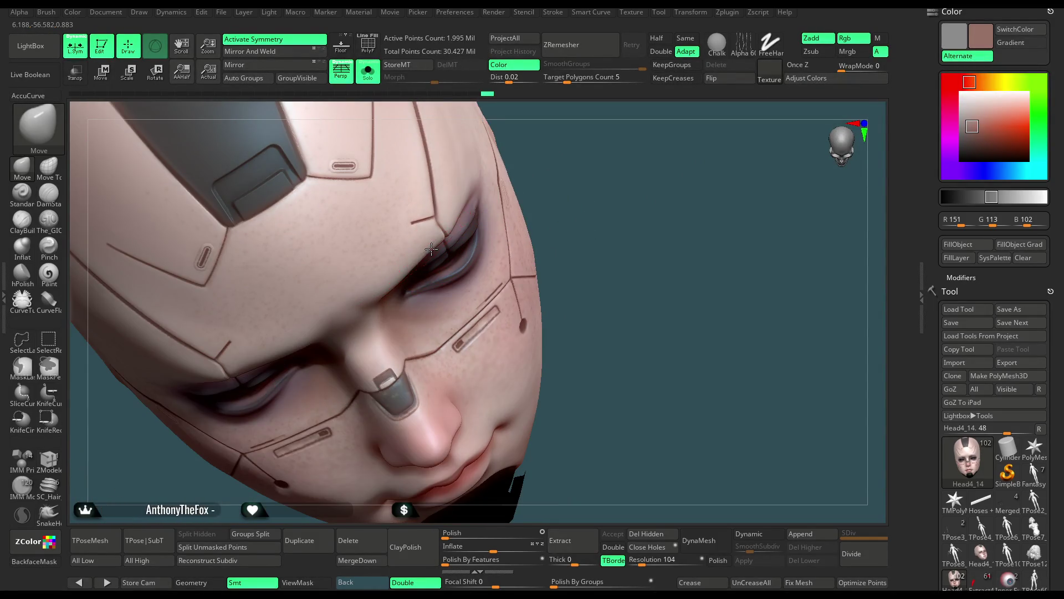
{"action": "mouse_move", "coordinate": [390, 281]}
{"action": "left_mouse_down"}
{"action": "mouse_move", "coordinate": [465, 194]}
{"action": "mouse_move", "coordinate": [465, 230]}
{"action": "left_mouse_up"}
{"action": "mouse_move", "coordinate": [525, 197]}
{"action": "left_mouse_down"}
{"action": "mouse_move", "coordinate": [585, 136]}
{"action": "mouse_move", "coordinate": [592, 186]}
{"action": "mouse_move", "coordinate": [567, 182]}
{"action": "mouse_move", "coordinate": [577, 174]}
{"action": "mouse_move", "coordinate": [417, 276]}
{"action": "left_mouse_up"}
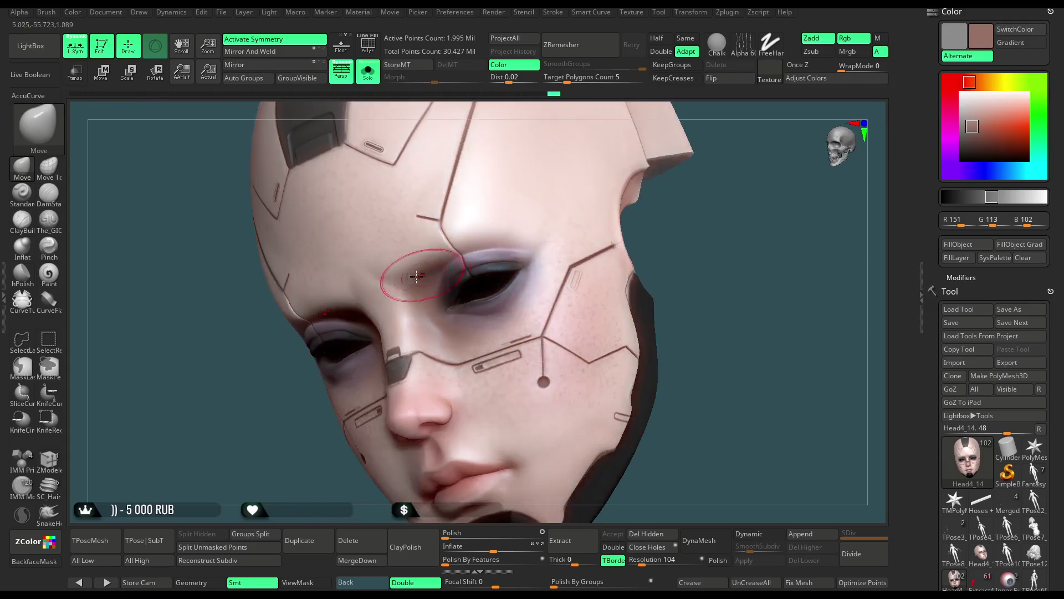
{"action": "mouse_move", "coordinate": [637, 238]}
{"action": "left_mouse_down"}
{"action": "mouse_move", "coordinate": [566, 159]}
{"action": "mouse_move", "coordinate": [161, 304]}
{"action": "left_mouse_up"}
{"action": "left_click", "coordinate": [49, 273]}
{"action": "key", "text": "space"}
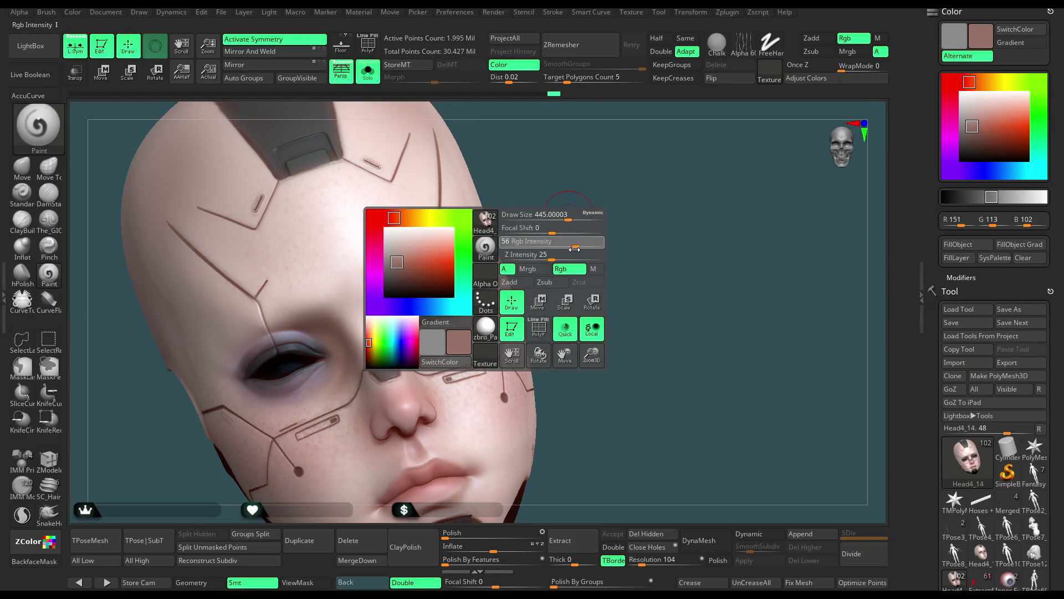
Lower the Paint brush's RGB intensity to 56 and orbit in close on the forehead and brows.
{"action": "left_click_drag", "start_coordinate": [573, 191], "coordinate": [356, 304], "text": "alt"}
{"action": "key", "text": "space"}
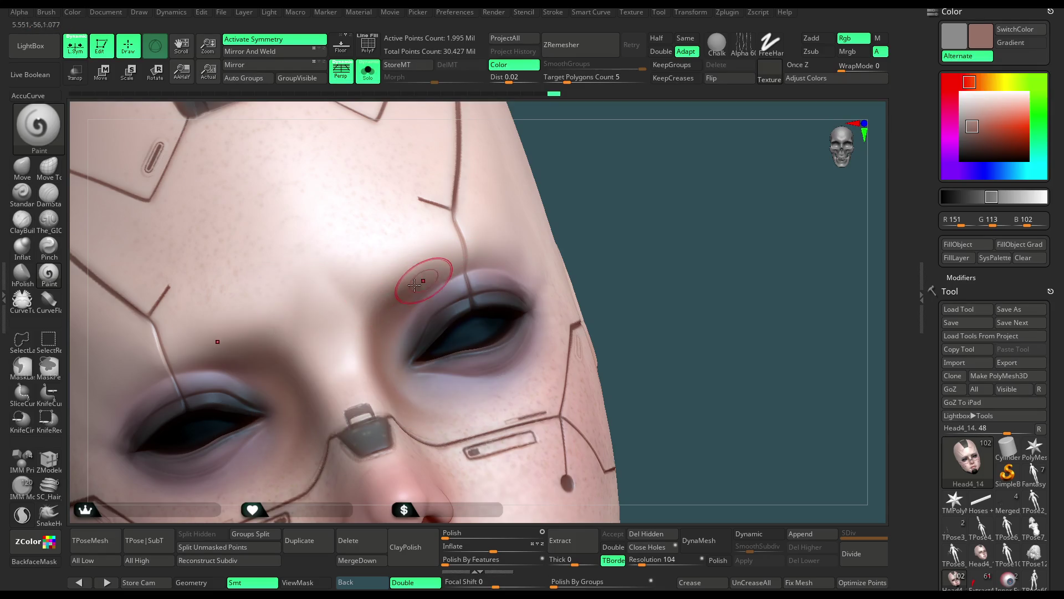
{"action": "left_click_drag", "start_coordinate": [613, 185], "coordinate": [409, 279]}
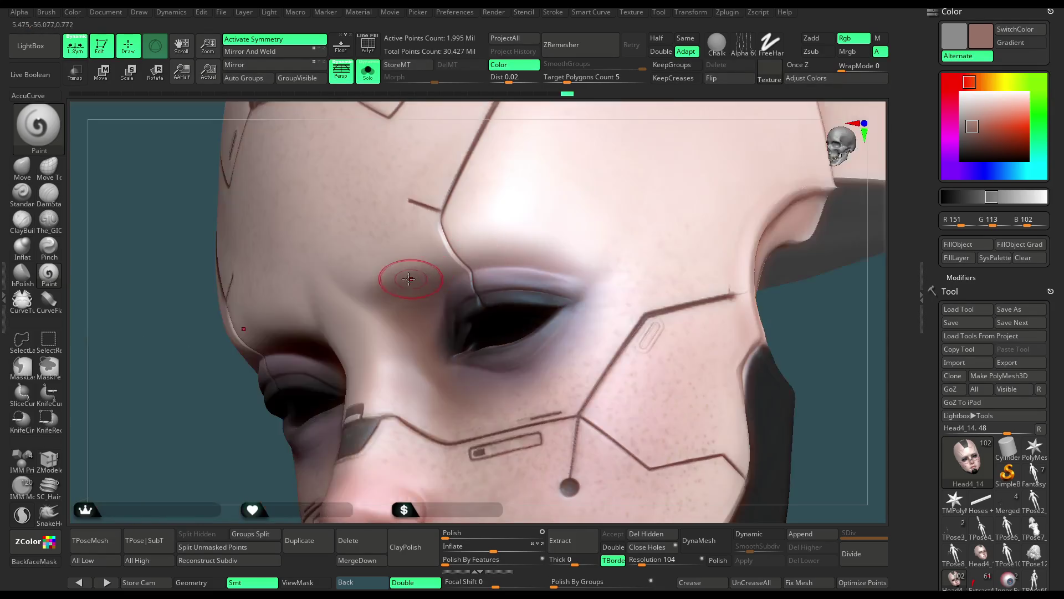
{"action": "left_click_drag", "start_coordinate": [225, 474], "coordinate": [321, 351]}
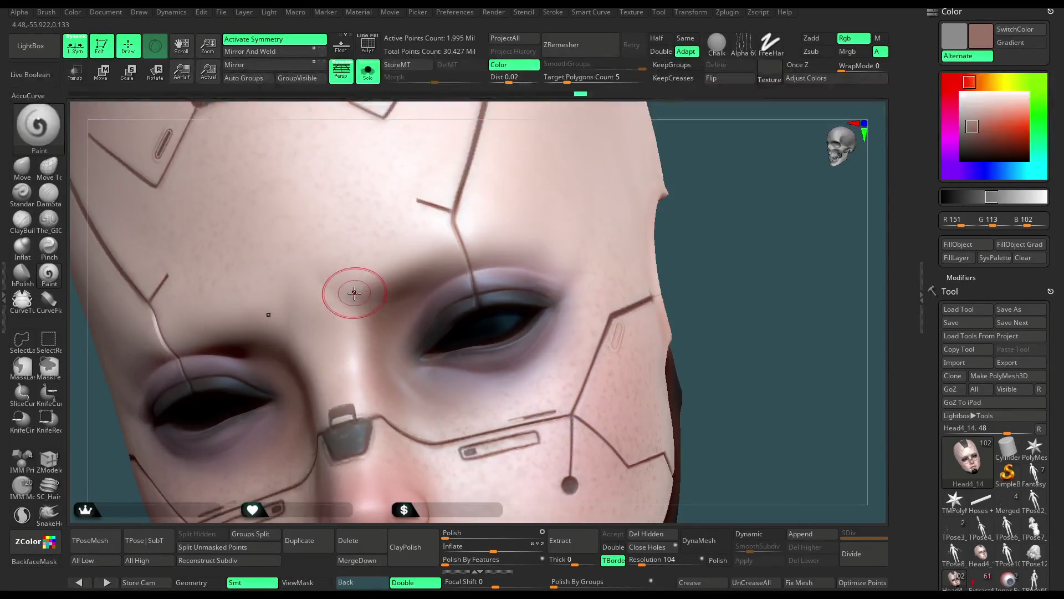
{"action": "left_click_drag", "start_coordinate": [370, 292], "coordinate": [416, 277]}
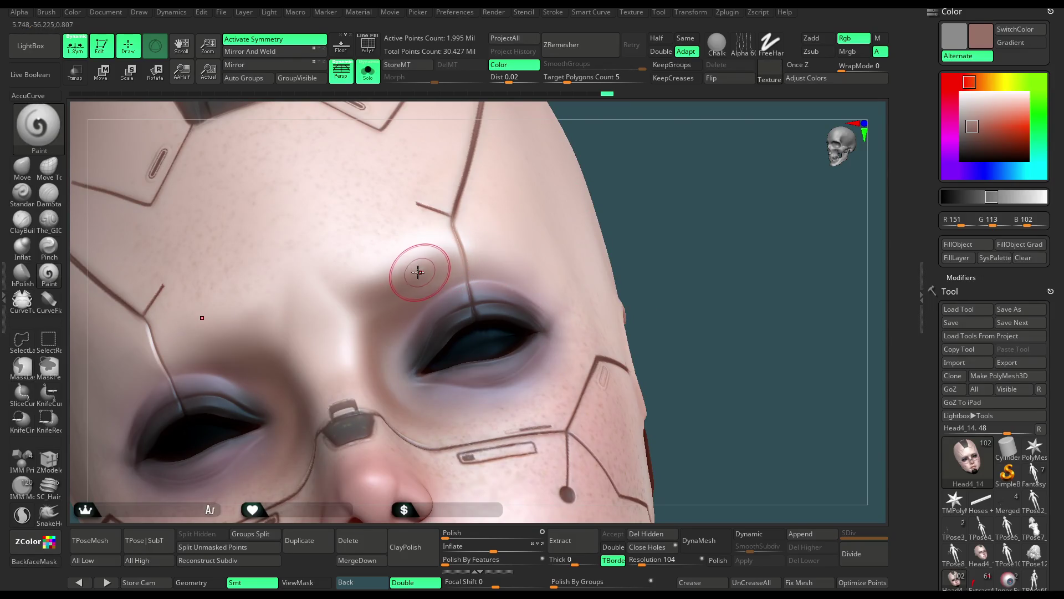
{"action": "left_click_drag", "start_coordinate": [634, 190], "coordinate": [451, 237]}
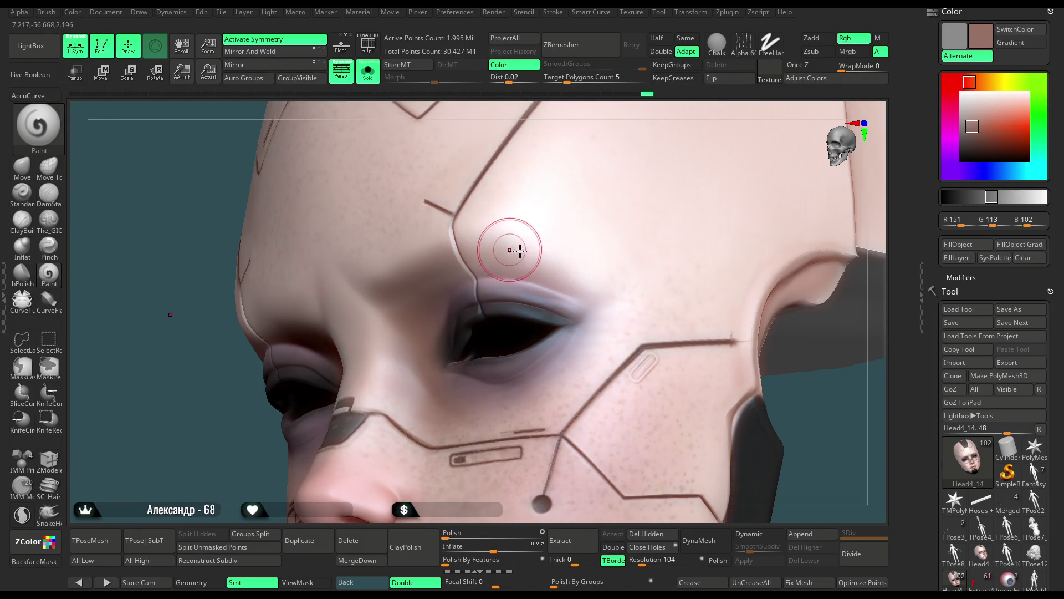
{"action": "left_click_drag", "start_coordinate": [261, 462], "coordinate": [386, 302]}
{"action": "left_click_drag", "start_coordinate": [662, 141], "coordinate": [532, 208]}
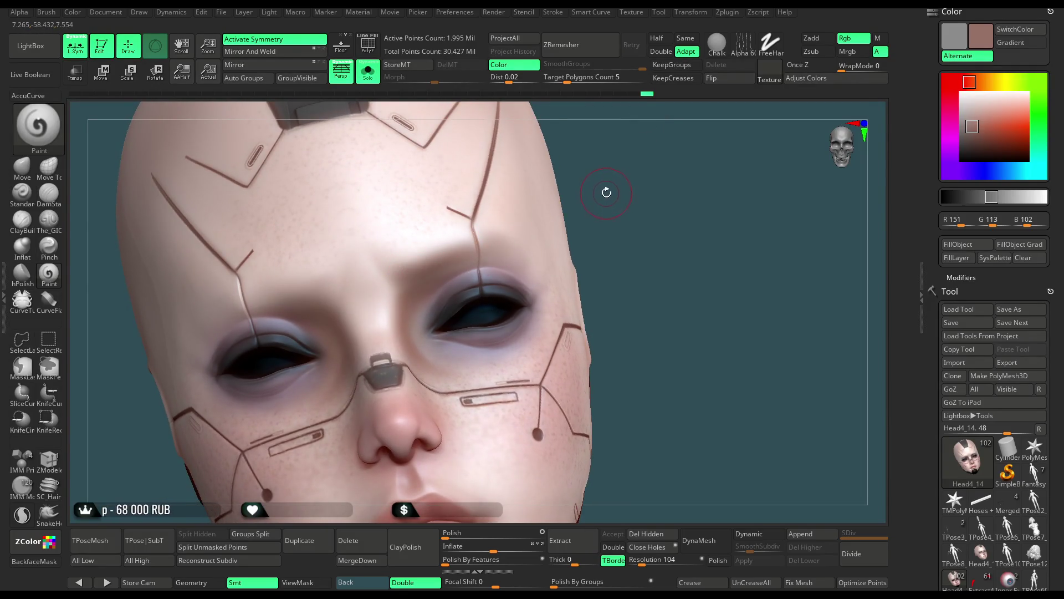
Mask with the lasso and turn on local symmetry (L.Sym) while repositioning the head.
{"action": "key", "text": "ctrl"}
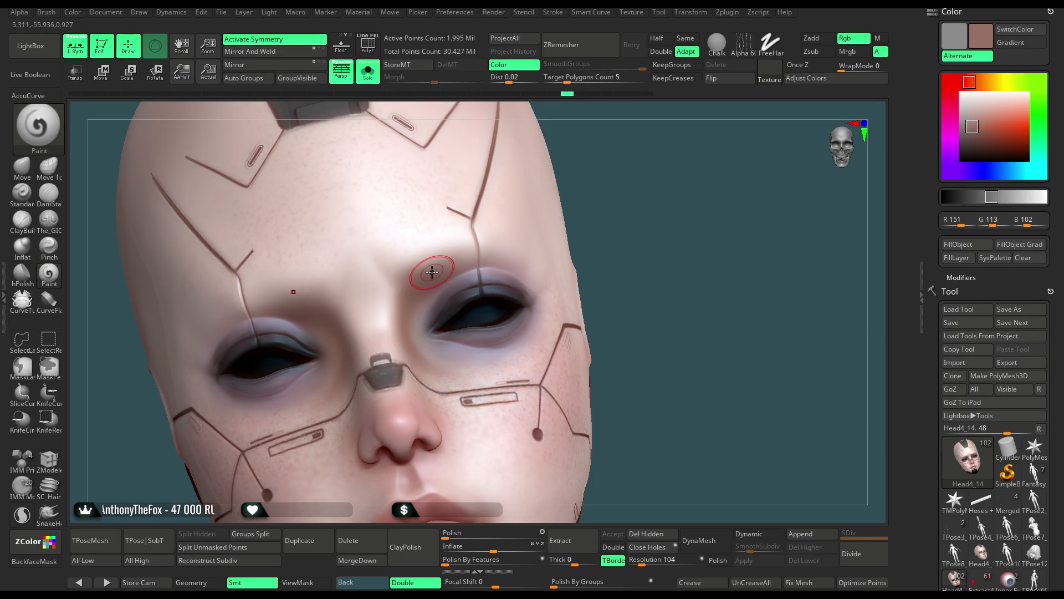
{"action": "left_click_drag", "start_coordinate": [620, 203], "coordinate": [606, 178], "text": "alt"}
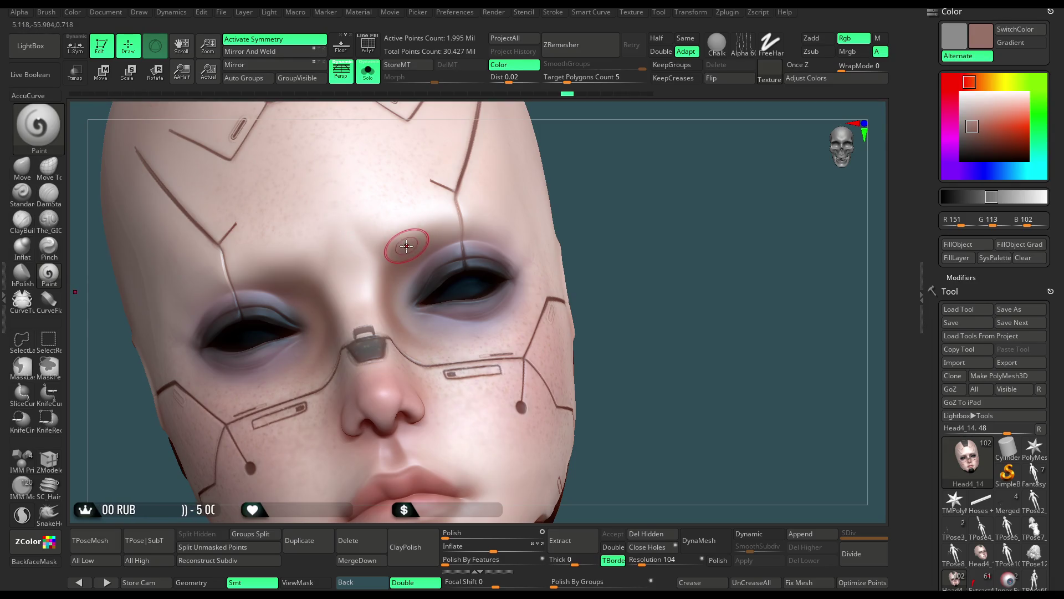
{"action": "left_click", "coordinate": [79, 43]}
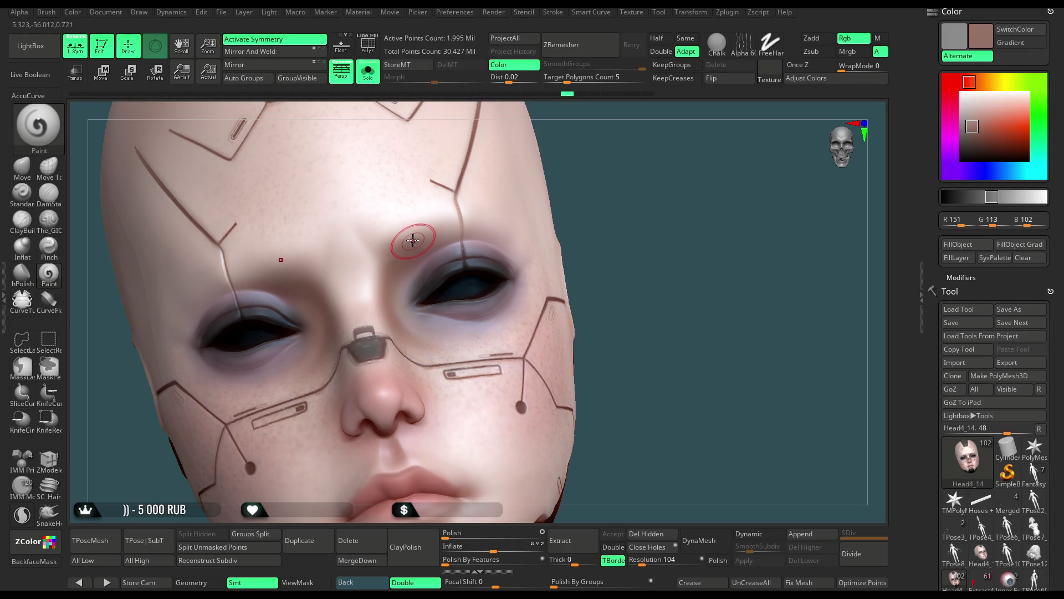
{"action": "right_click_drag", "start_coordinate": [406, 244], "coordinate": [601, 174]}
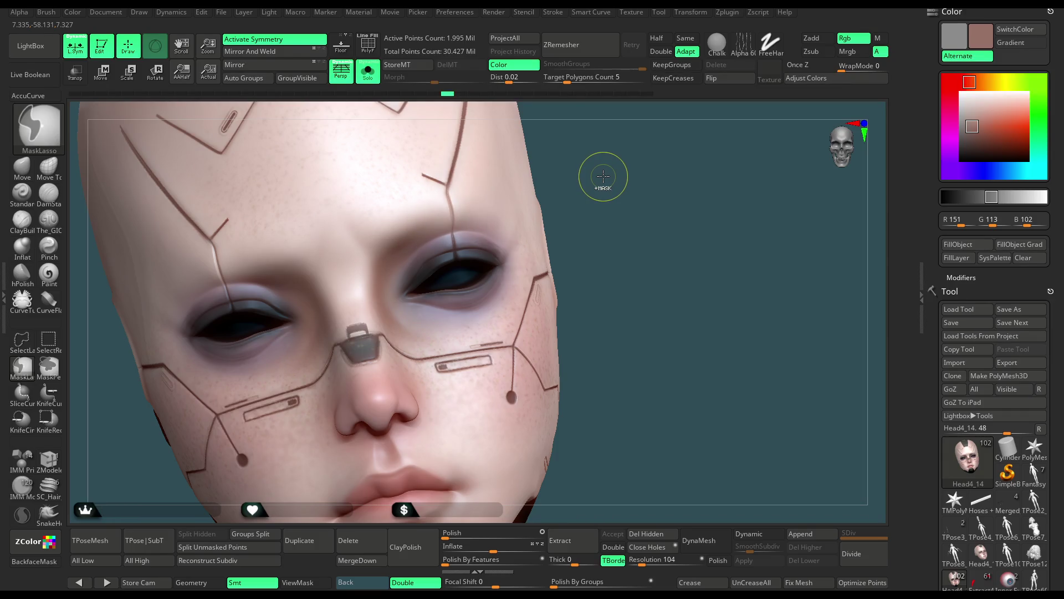
Cycle the lasso brushes, turn off symmetry, and bring up the Transpose Move gizmo at the chin.
{"action": "key", "text": "ctrl+shift"}
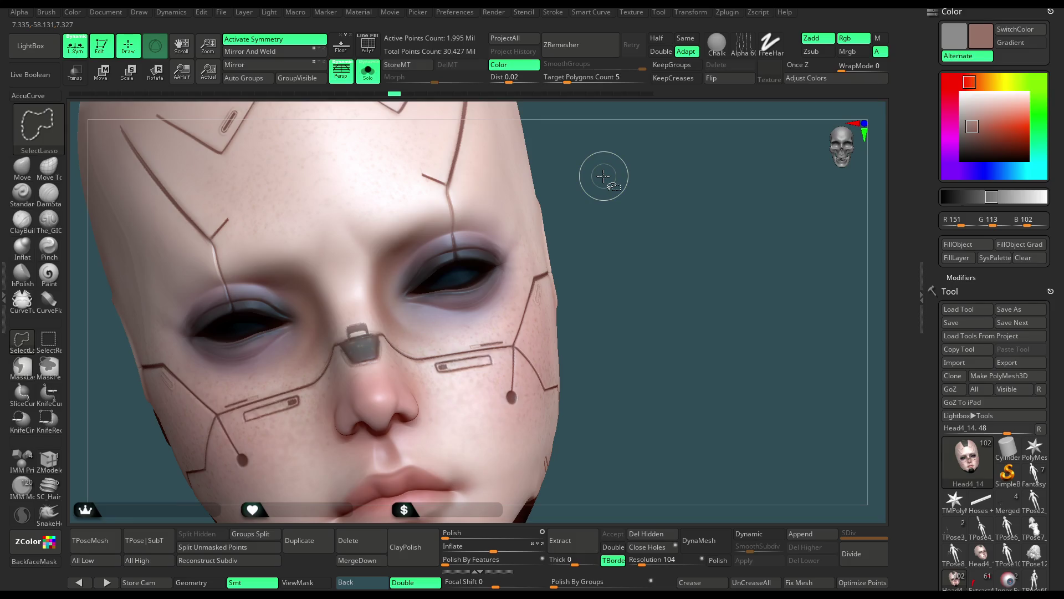
{"action": "key", "text": "ctrl"}
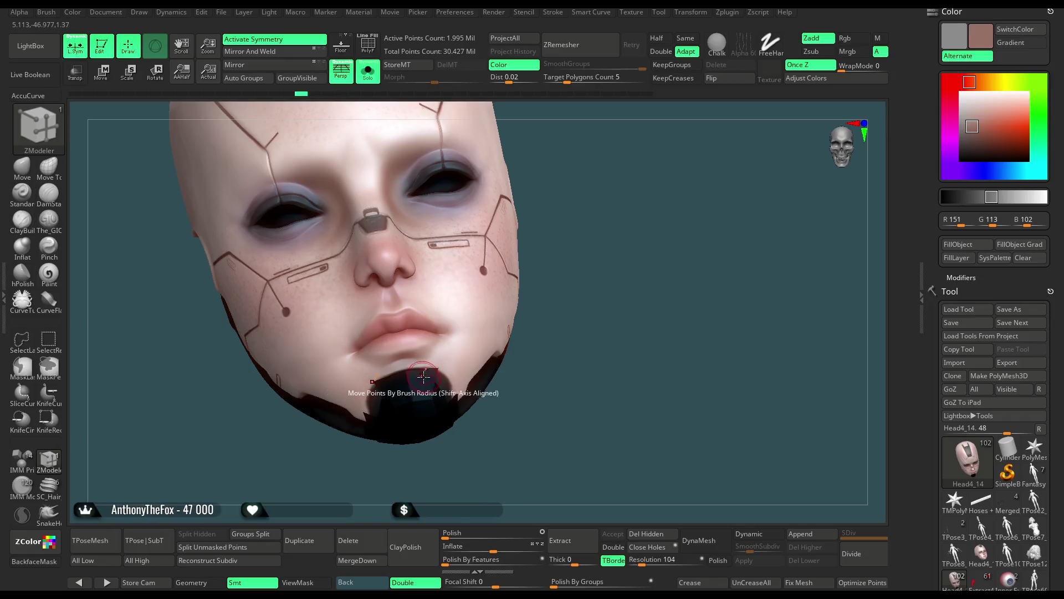
{"action": "mouse_move", "coordinate": [594, 297]}
{"action": "left_mouse_down"}
{"action": "mouse_move", "coordinate": [630, 270]}
{"action": "mouse_move", "coordinate": [522, 261]}
{"action": "left_mouse_up"}
{"action": "key", "text": "x"}
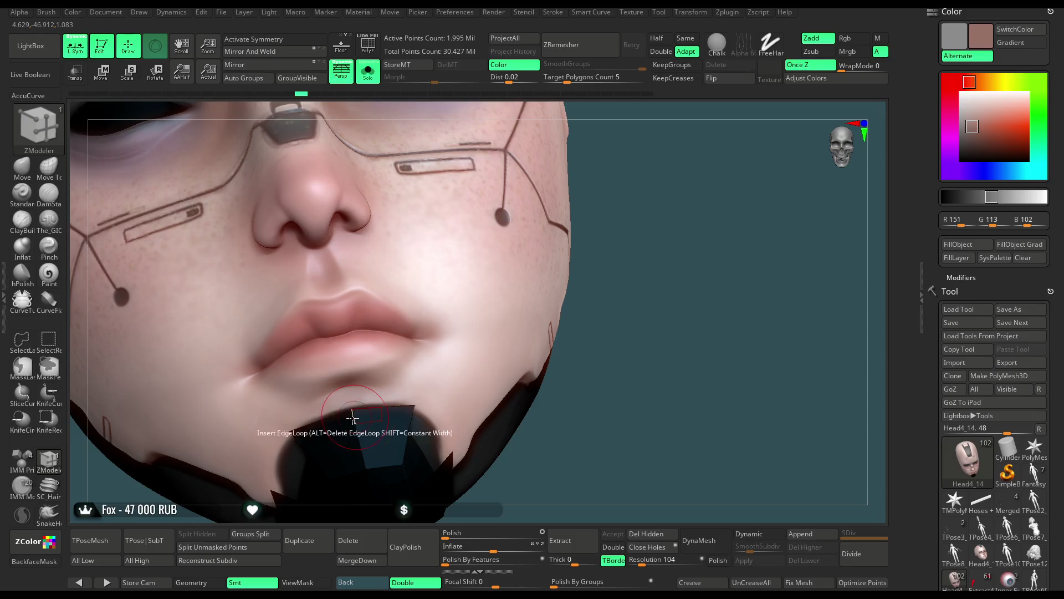
{"action": "key", "text": "w"}
{"action": "mouse_move", "coordinate": [634, 218]}
{"action": "left_mouse_down"}
{"action": "mouse_move", "coordinate": [639, 299]}
{"action": "mouse_move", "coordinate": [645, 204]}
{"action": "mouse_move", "coordinate": [499, 233]}
{"action": "left_mouse_up"}
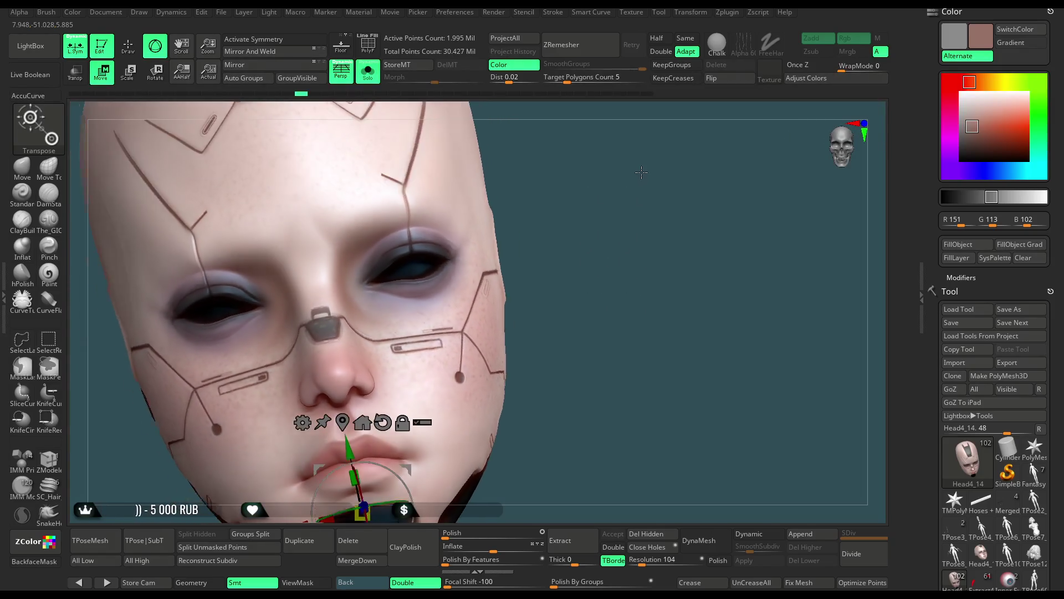
Turn symmetry back on and select the Move brush with Draw Size 835.
{"action": "key", "text": "q"}
{"action": "key", "text": "x"}
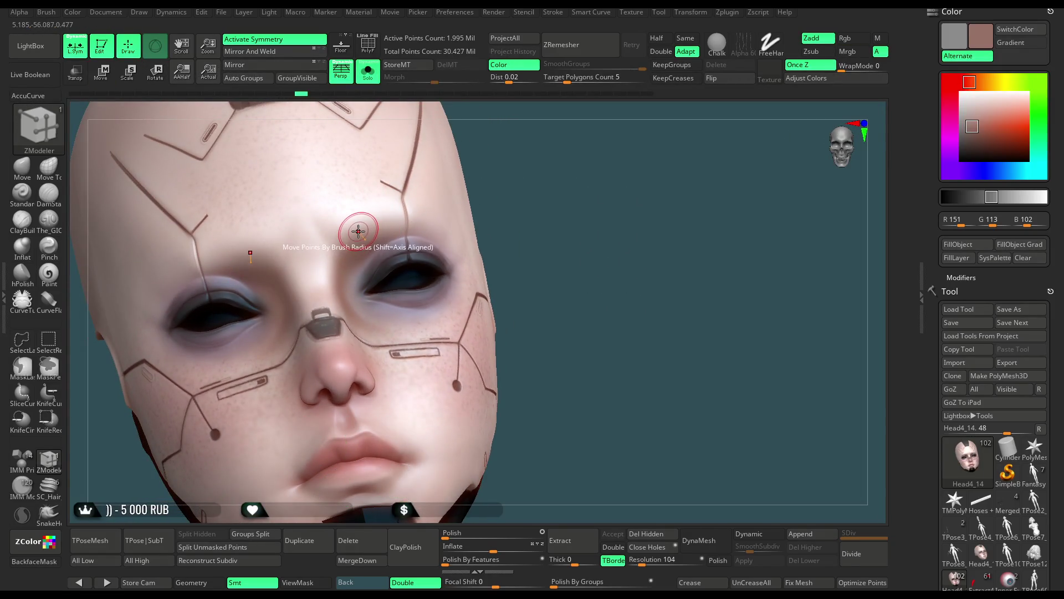
{"action": "key", "text": "b"}
{"action": "key", "text": "m"}
{"action": "key", "text": "v"}
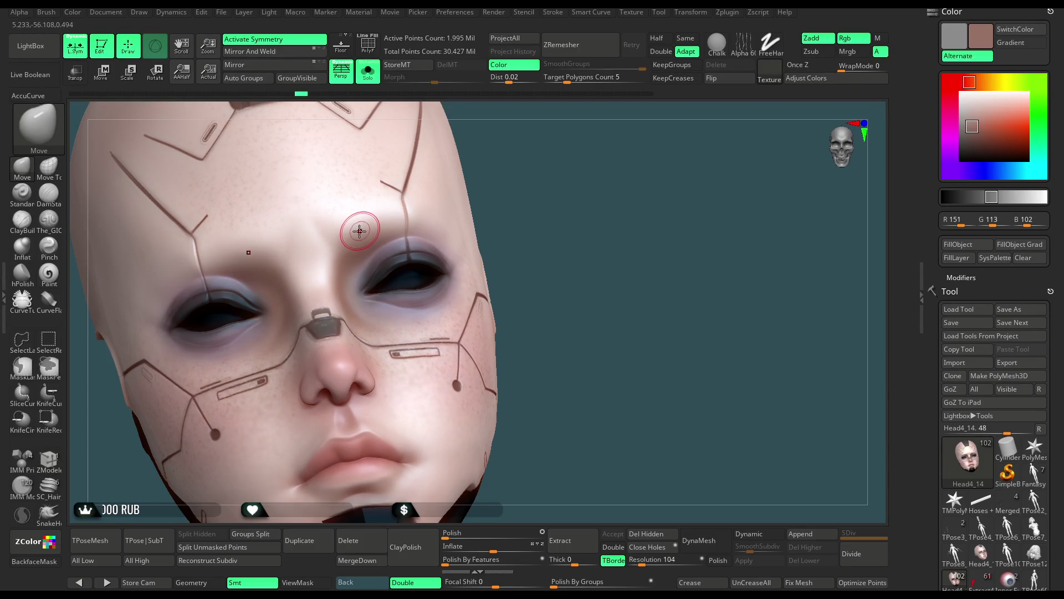
{"action": "mouse_move", "coordinate": [553, 142]}
{"action": "left_mouse_down"}
{"action": "mouse_move", "coordinate": [527, 164]}
{"action": "mouse_move", "coordinate": [626, 160]}
{"action": "left_mouse_up"}
{"action": "key", "text": "space"}
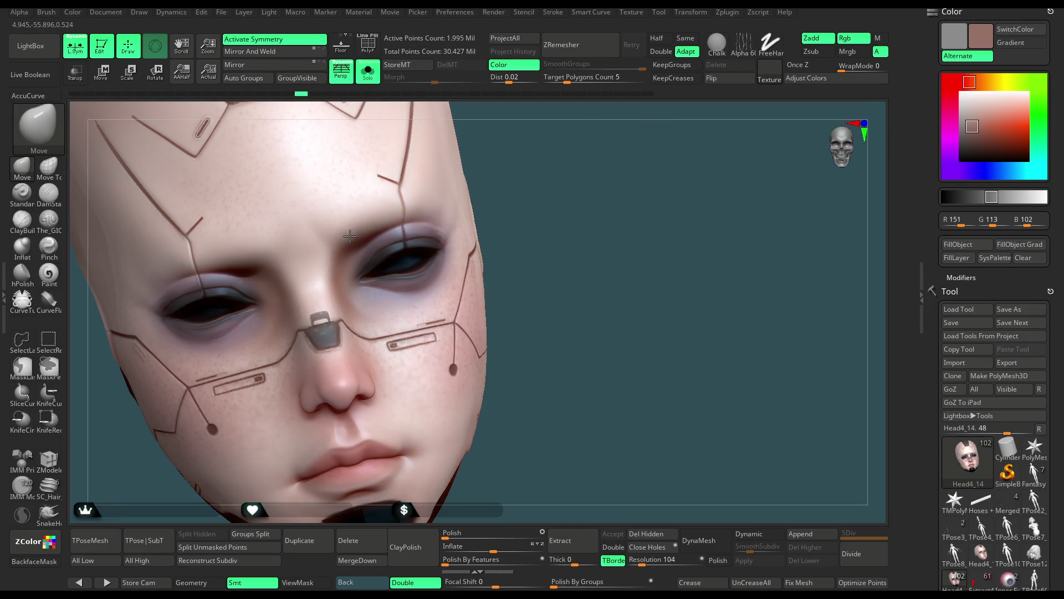
Push the face with one broad Move stroke, accept the undo-history warning, and check from above and front.
{"action": "left_click_drag", "start_coordinate": [349, 236], "coordinate": [493, 161]}
{"action": "left_click", "coordinate": [353, 280]}
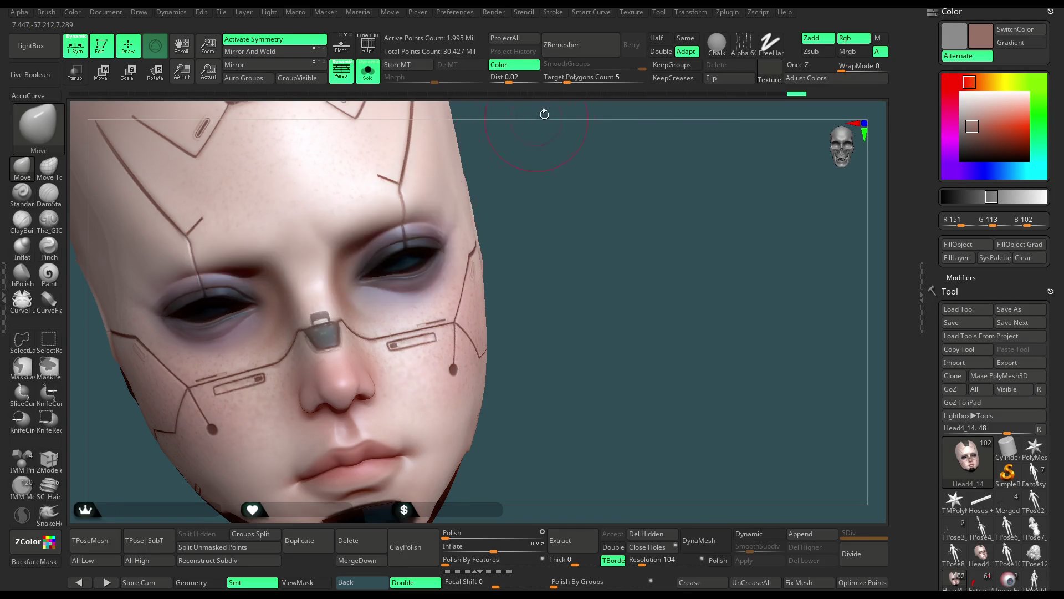
{"action": "mouse_move", "coordinate": [389, 215]}
{"action": "left_mouse_down"}
{"action": "mouse_move", "coordinate": [570, 206]}
{"action": "mouse_move", "coordinate": [543, 214]}
{"action": "left_mouse_up"}
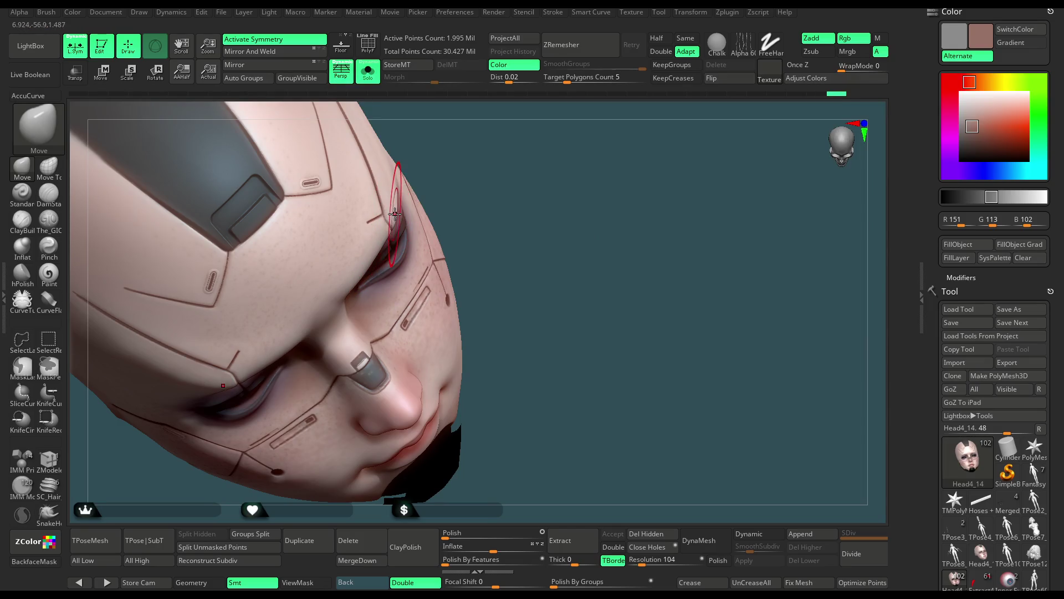
{"action": "mouse_move", "coordinate": [434, 189]}
{"action": "left_mouse_down"}
{"action": "mouse_move", "coordinate": [505, 176]}
{"action": "mouse_move", "coordinate": [475, 214]}
{"action": "left_mouse_up"}
{"action": "key", "text": "shift"}
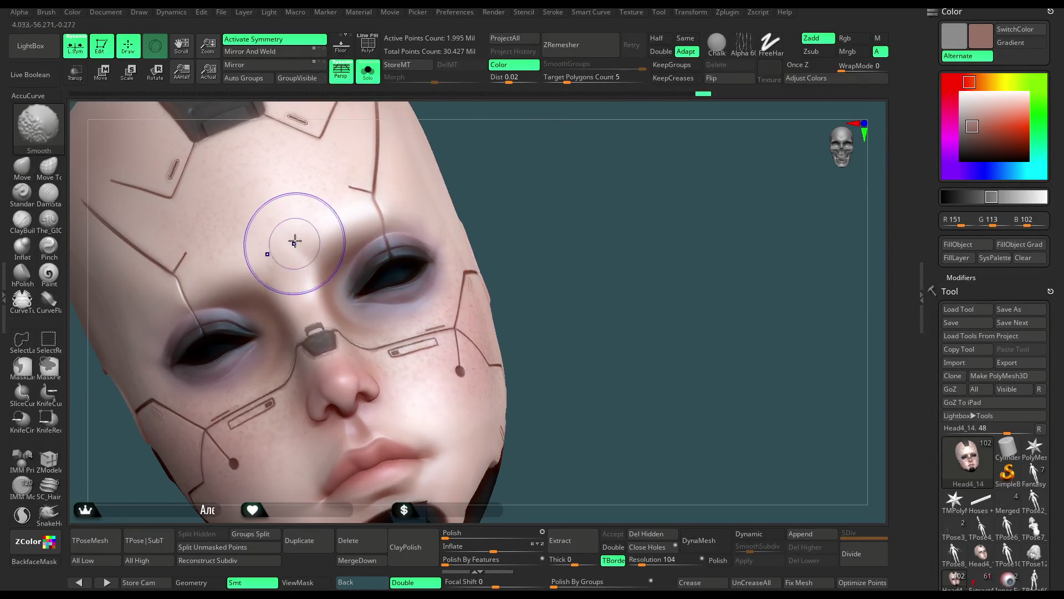
Select the Paint brush and shrink its draw size for fine painting.
{"action": "left_click", "coordinate": [49, 272]}
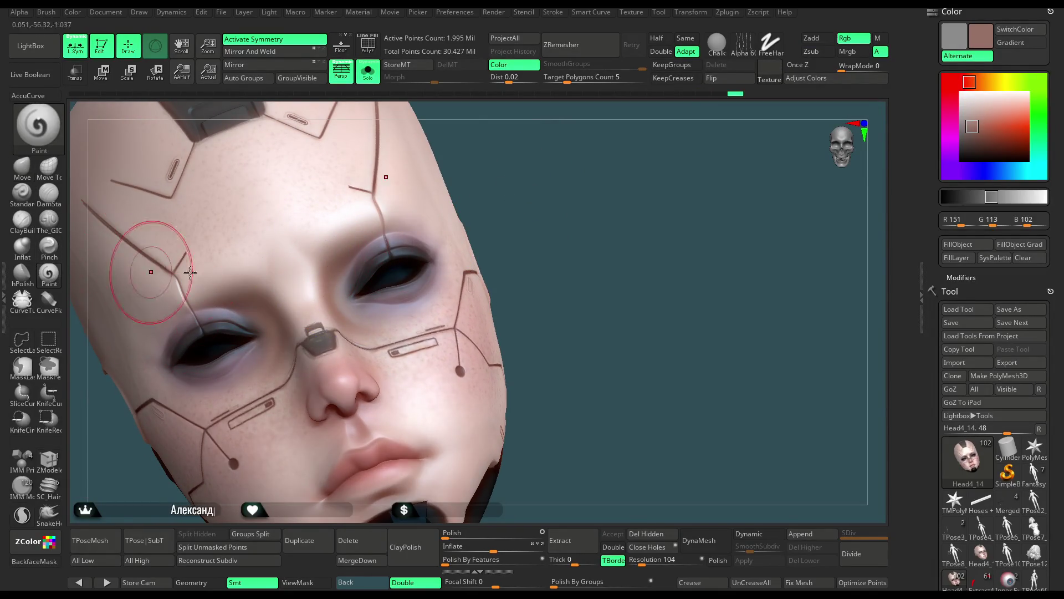
{"action": "key", "text": "space"}
{"action": "left_click_drag", "start_coordinate": [465, 228], "coordinate": [357, 254]}
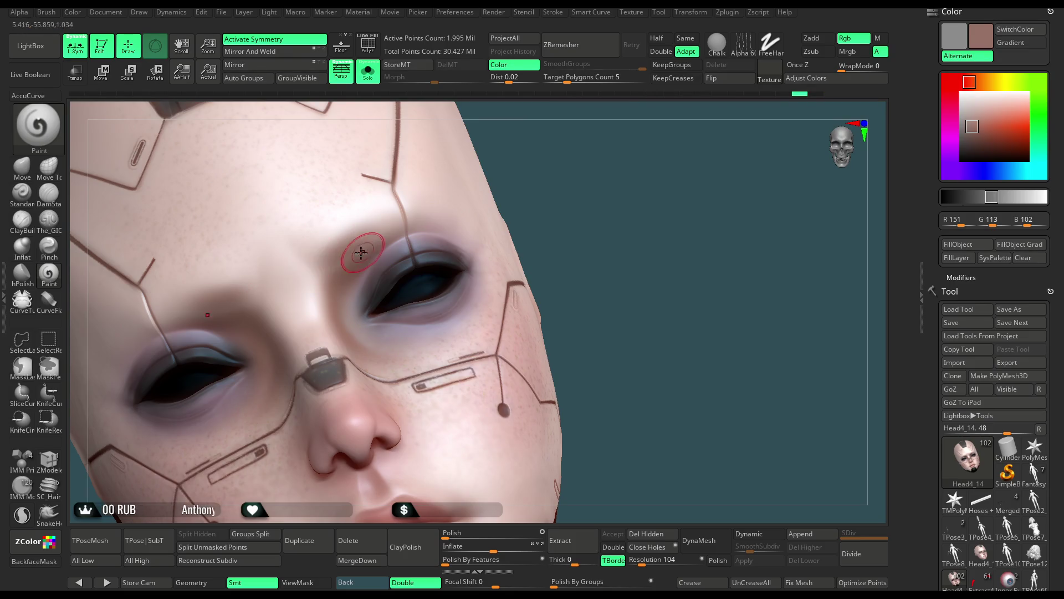
{"action": "left_click_drag", "start_coordinate": [575, 149], "coordinate": [499, 179]}
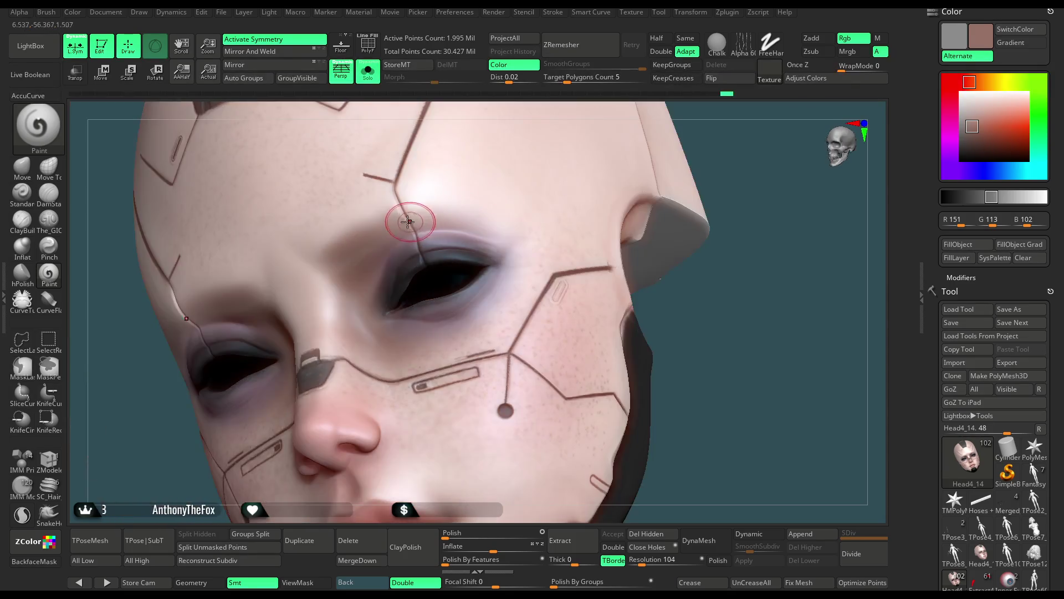
{"action": "left_click_drag", "start_coordinate": [737, 244], "coordinate": [594, 248]}
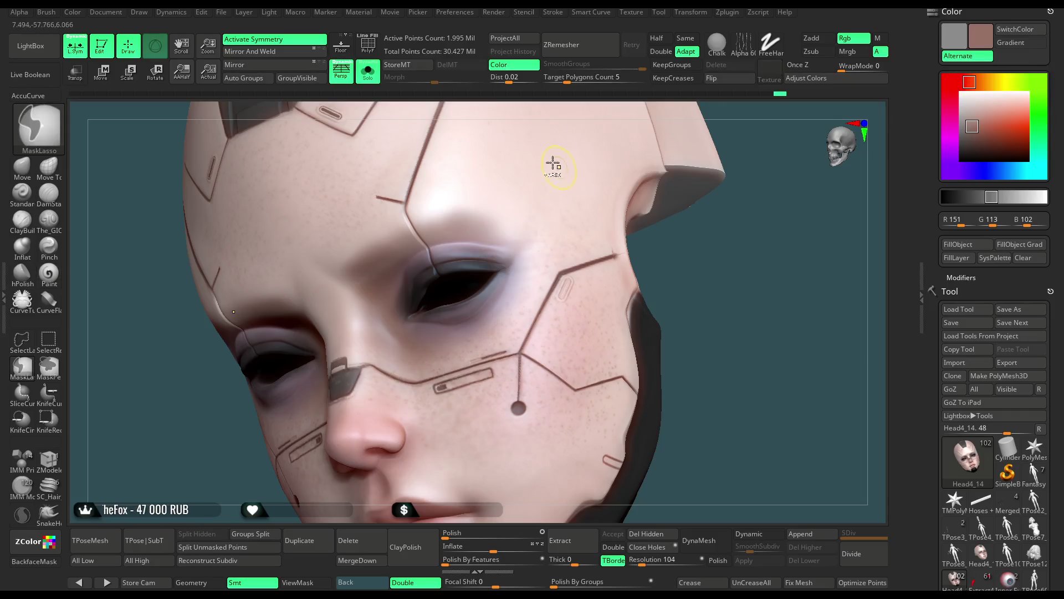
Orbit and zoom around the brows from side, three-quarter and frontal angles.
{"action": "key", "text": "space"}
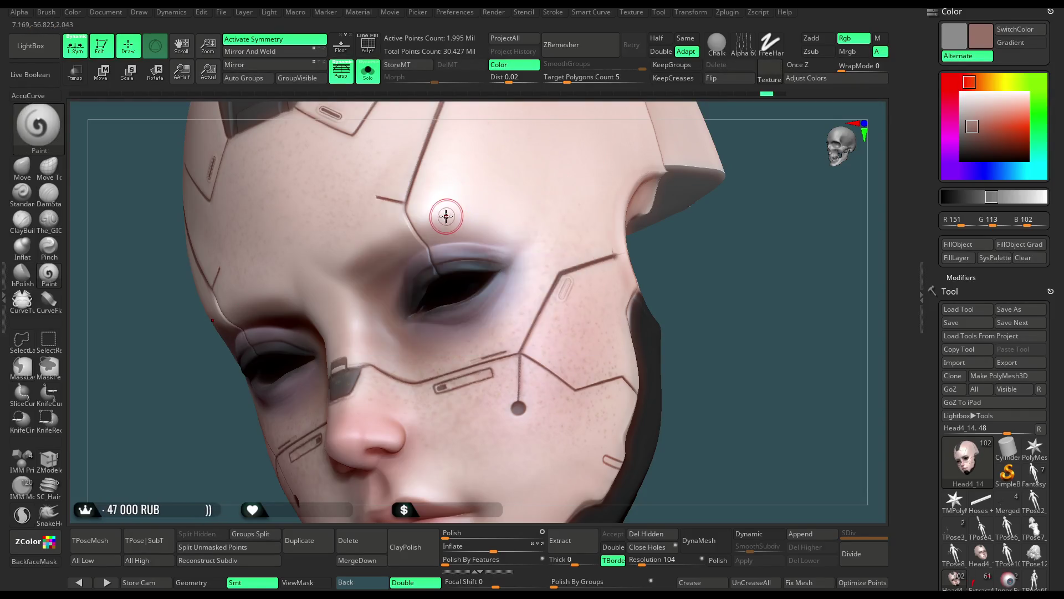
{"action": "right_click_drag", "start_coordinate": [559, 118], "coordinate": [564, 95]}
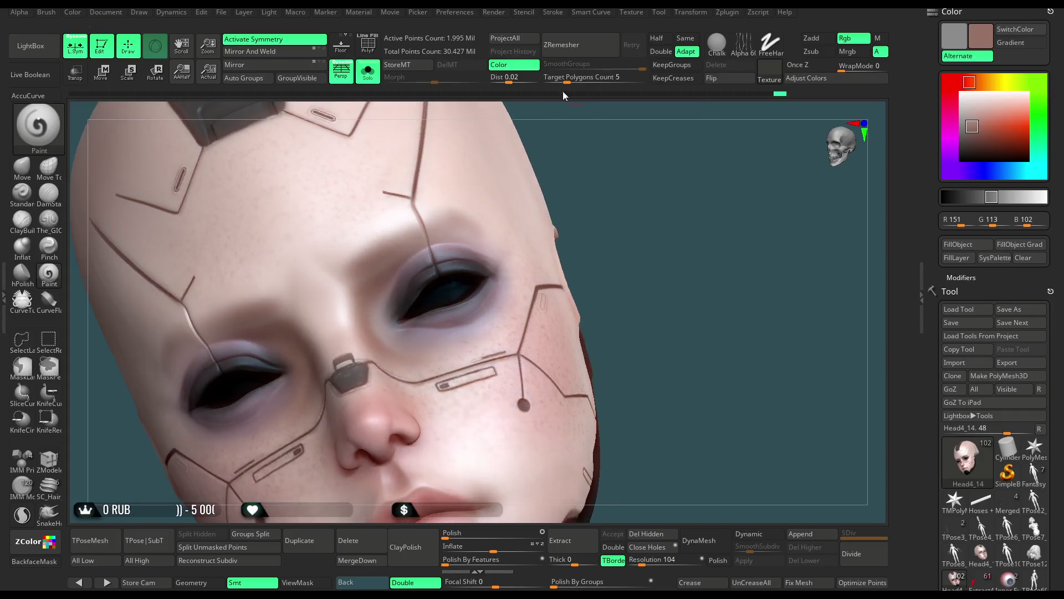
{"action": "right_click_drag", "start_coordinate": [603, 185], "coordinate": [387, 259]}
{"action": "right_click_drag", "start_coordinate": [525, 190], "coordinate": [439, 235]}
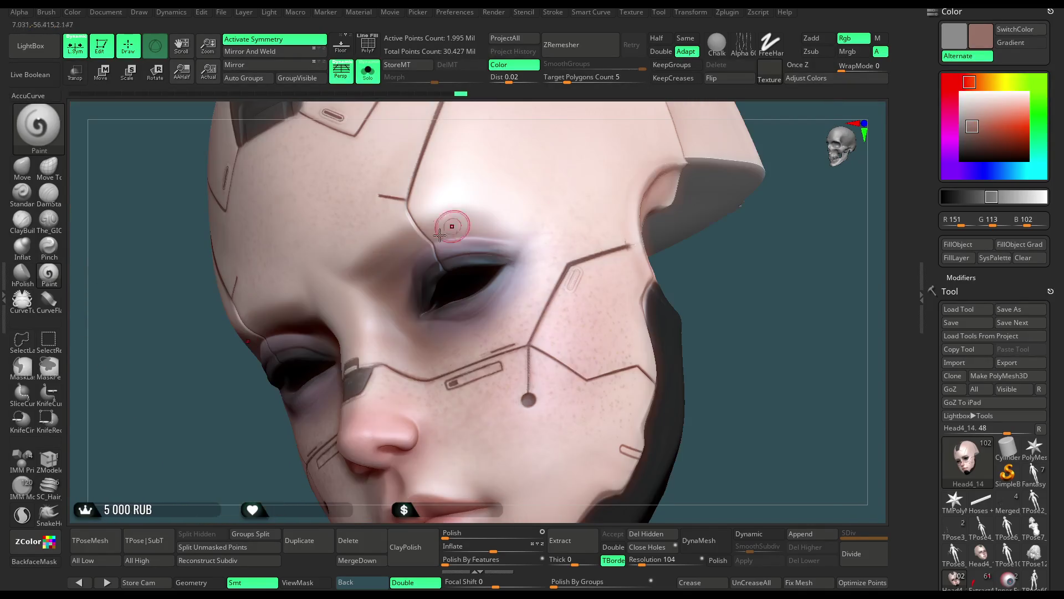
{"action": "mouse_move", "coordinate": [243, 439]}
{"action": "right_mouse_down"}
{"action": "mouse_move", "coordinate": [219, 414]}
{"action": "mouse_move", "coordinate": [577, 147]}
{"action": "mouse_move", "coordinate": [491, 216]}
{"action": "right_mouse_up"}
{"action": "scroll", "coordinate": [581, 155], "scroll_direction": "up", "scroll_amount": 6}
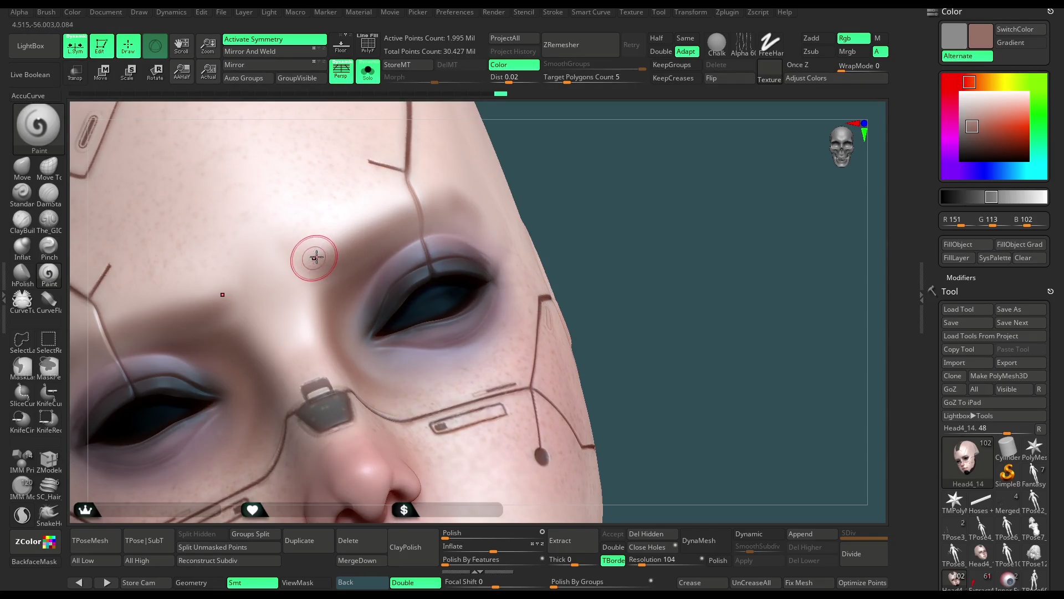
{"action": "mouse_move", "coordinate": [423, 209]}
{"action": "right_mouse_down"}
{"action": "mouse_move", "coordinate": [603, 145]}
{"action": "mouse_move", "coordinate": [584, 152]}
{"action": "right_mouse_up"}
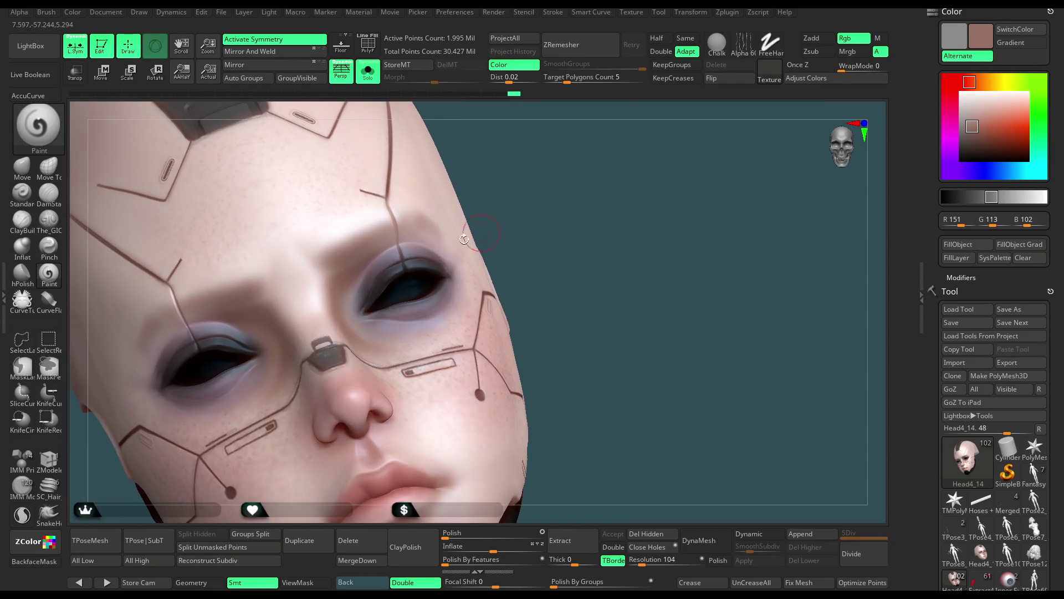
{"action": "mouse_move", "coordinate": [501, 188]}
{"action": "right_mouse_down"}
{"action": "mouse_move", "coordinate": [615, 161]}
{"action": "mouse_move", "coordinate": [380, 180]}
{"action": "right_mouse_up"}
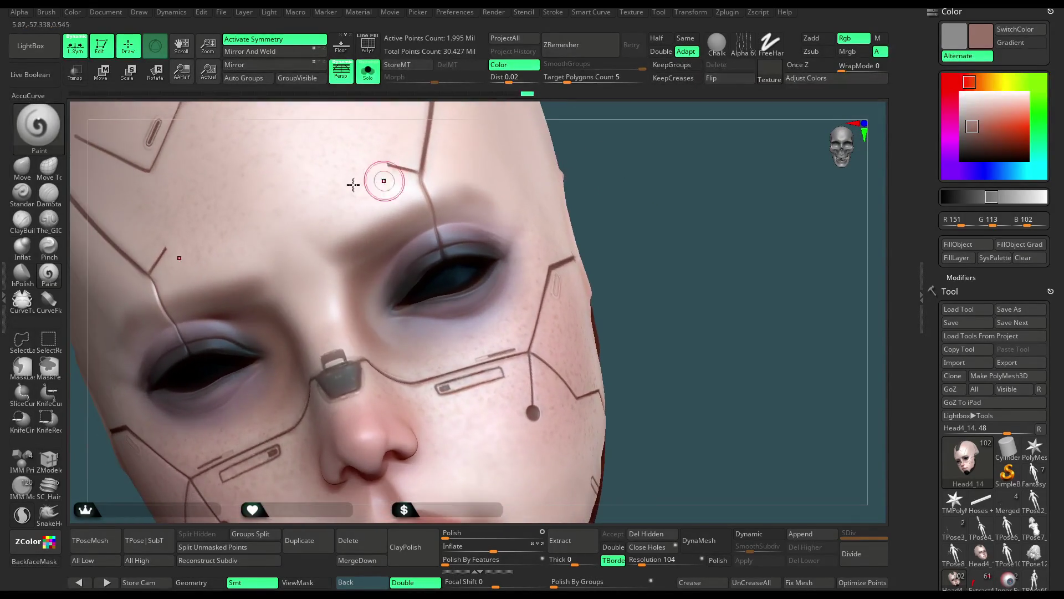
{"action": "left_click", "coordinate": [34, 47]}
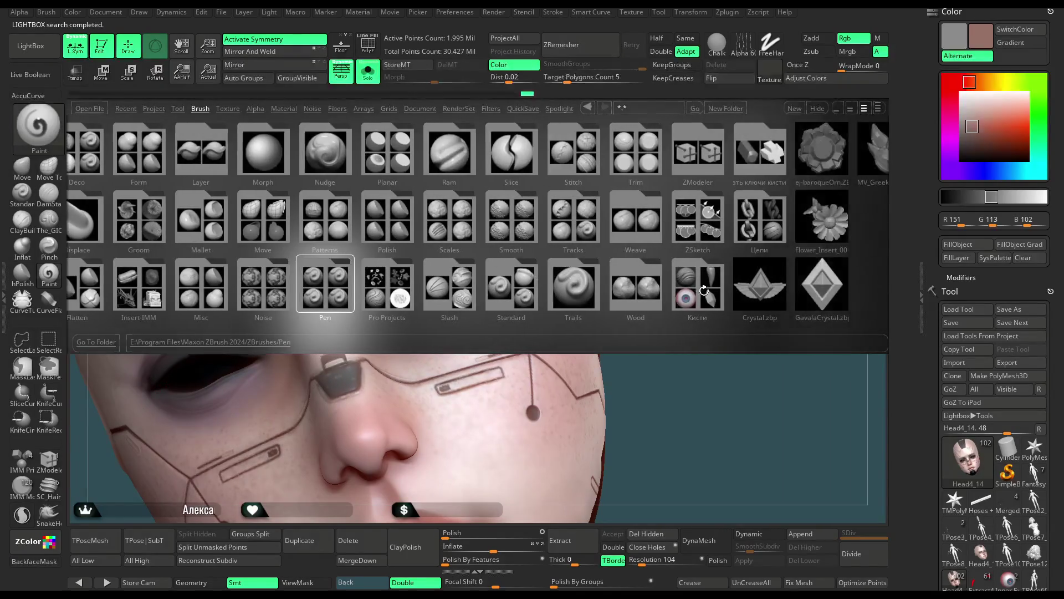
Load the Brushed.ZBP painting brush from the Кисти custom folder in LightBox.
{"action": "left_click", "coordinate": [677, 291]}
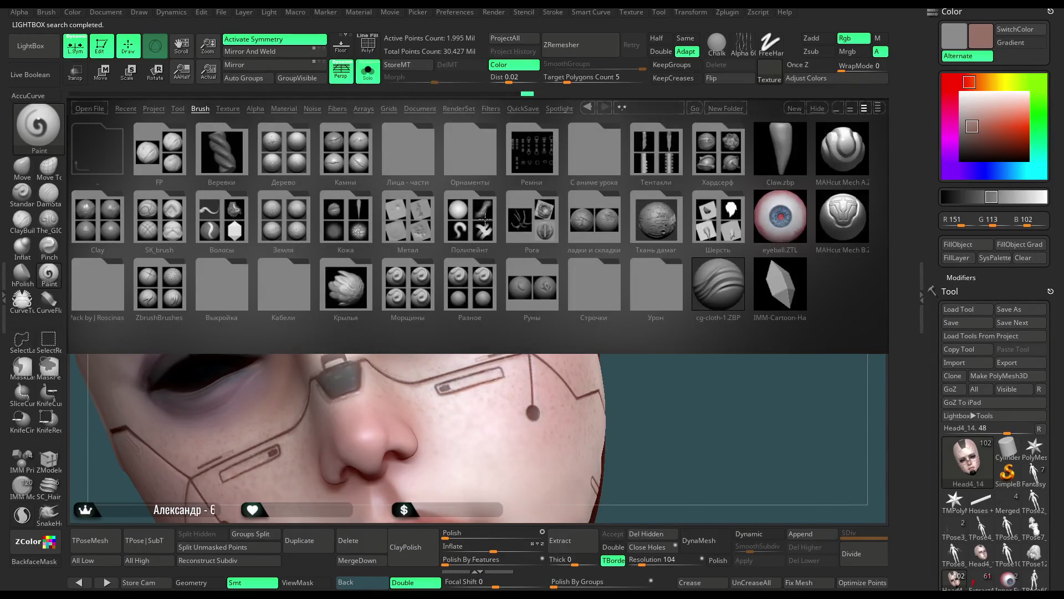
{"action": "left_click_drag", "start_coordinate": [523, 217], "coordinate": [440, 216]}
{"action": "left_click", "coordinate": [393, 231]}
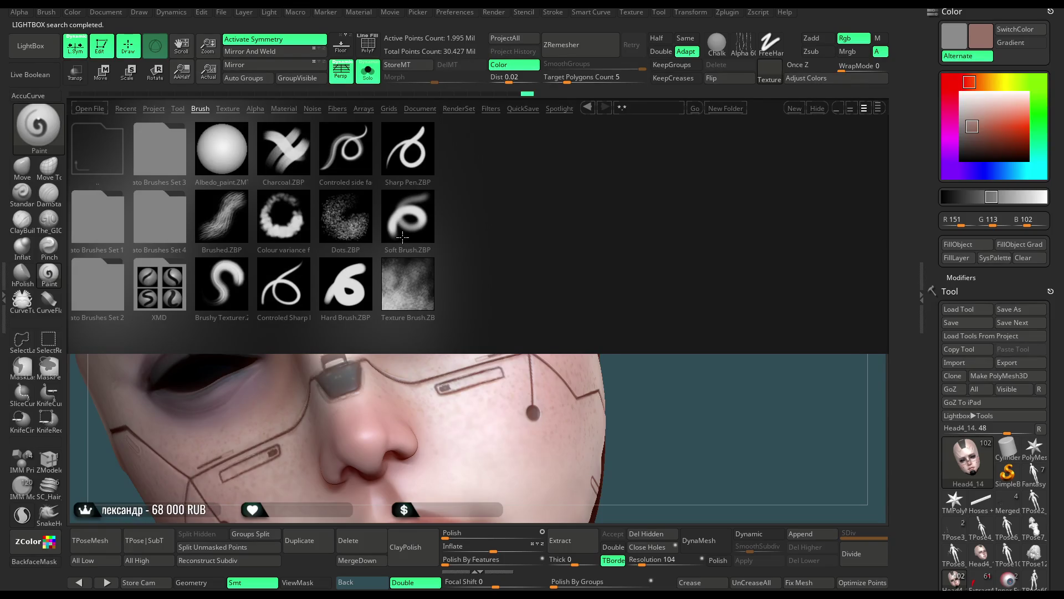
{"action": "double_click", "coordinate": [224, 227]}
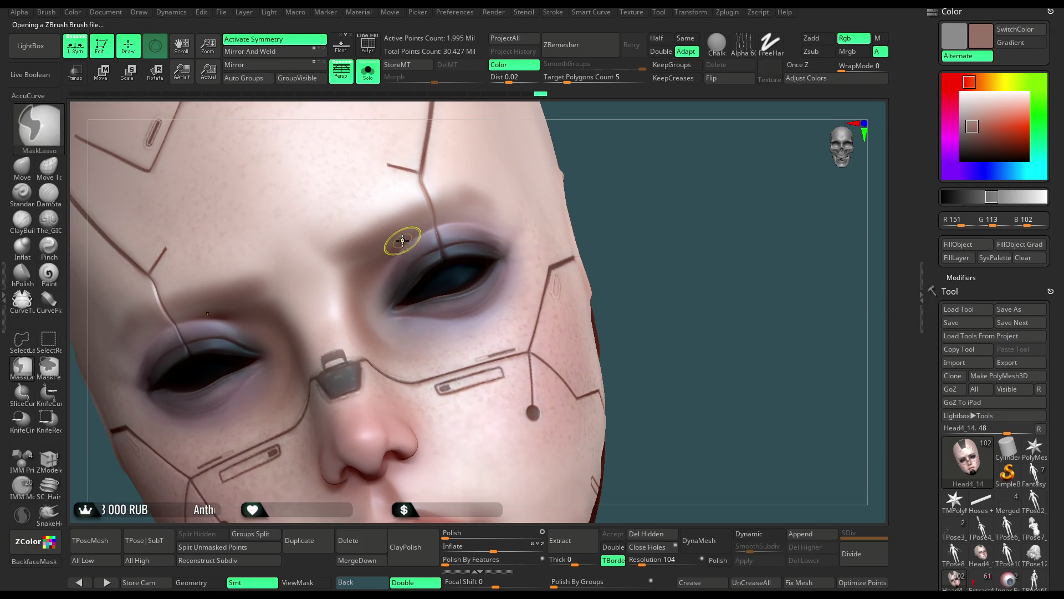
Load the ZBGs_Fur_sculpt fur brush from its LightBox folder.
{"action": "left_click", "coordinate": [54, 58]}
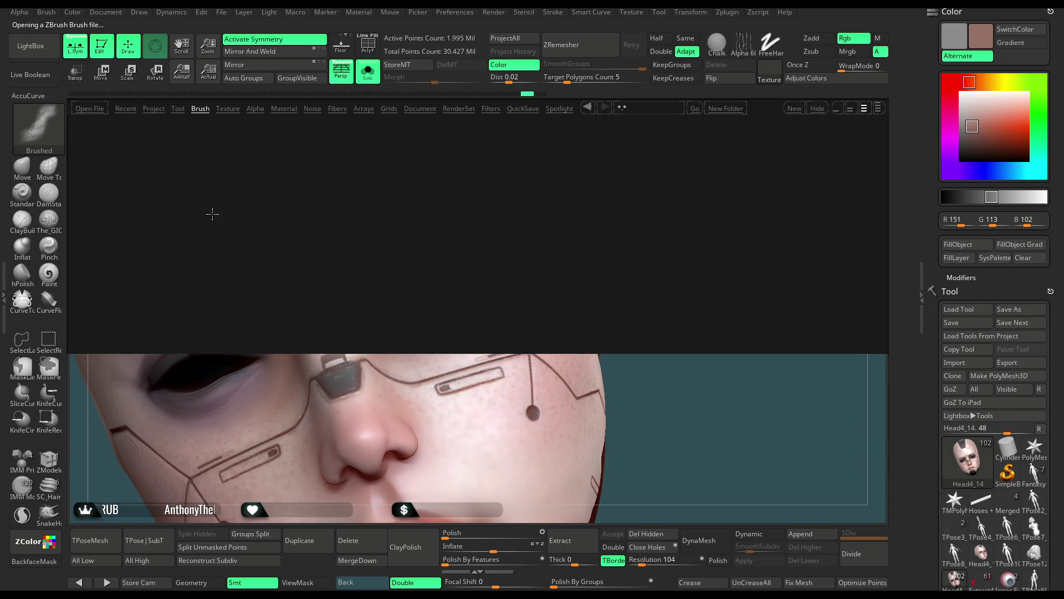
{"action": "left_click", "coordinate": [200, 110]}
{"action": "left_click", "coordinate": [120, 234]}
{"action": "double_click", "coordinate": [281, 159]}
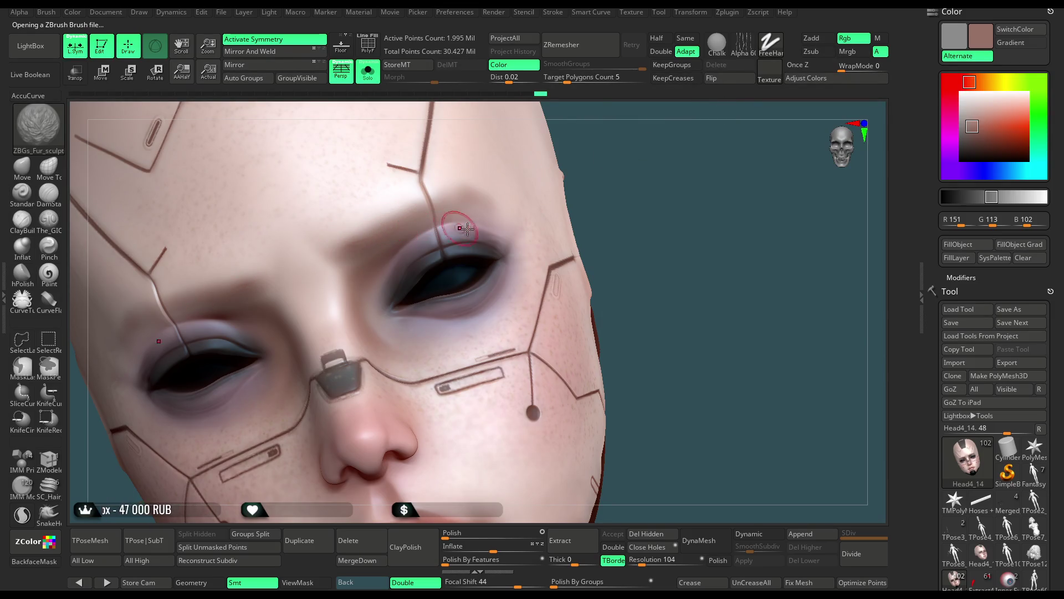
Paint several brown hair-like fur strokes into one brow, then start the other eyebrow.
{"action": "mouse_move", "coordinate": [642, 179]}
{"action": "left_mouse_down"}
{"action": "mouse_move", "coordinate": [613, 190]}
{"action": "mouse_move", "coordinate": [554, 180]}
{"action": "mouse_move", "coordinate": [583, 194]}
{"action": "left_mouse_up"}
{"action": "key", "text": "space"}
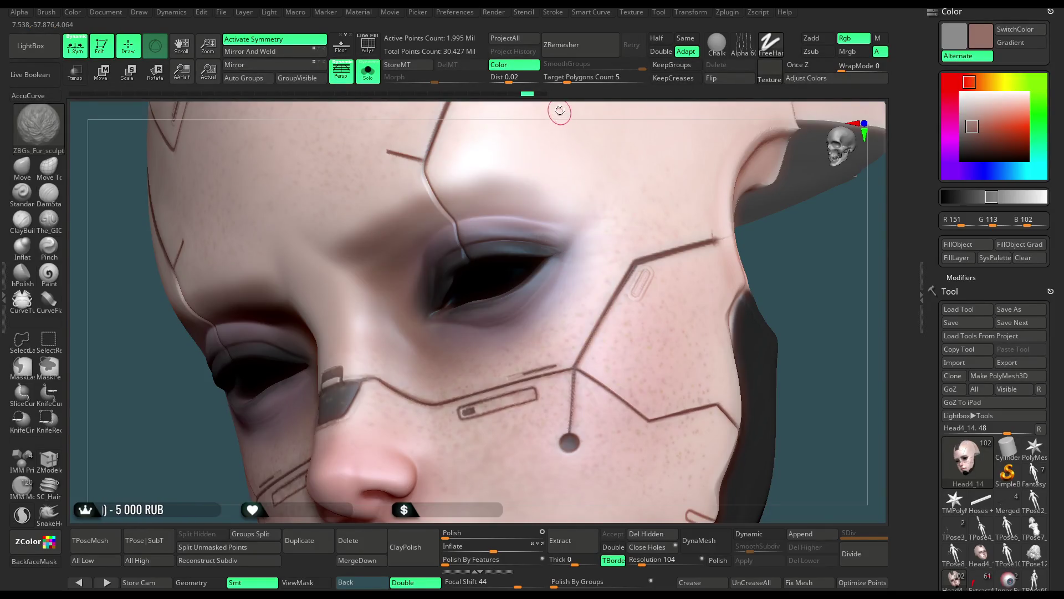
{"action": "left_click_drag", "start_coordinate": [560, 110], "coordinate": [443, 191], "text": "alt"}
{"action": "left_click", "coordinate": [449, 184]}
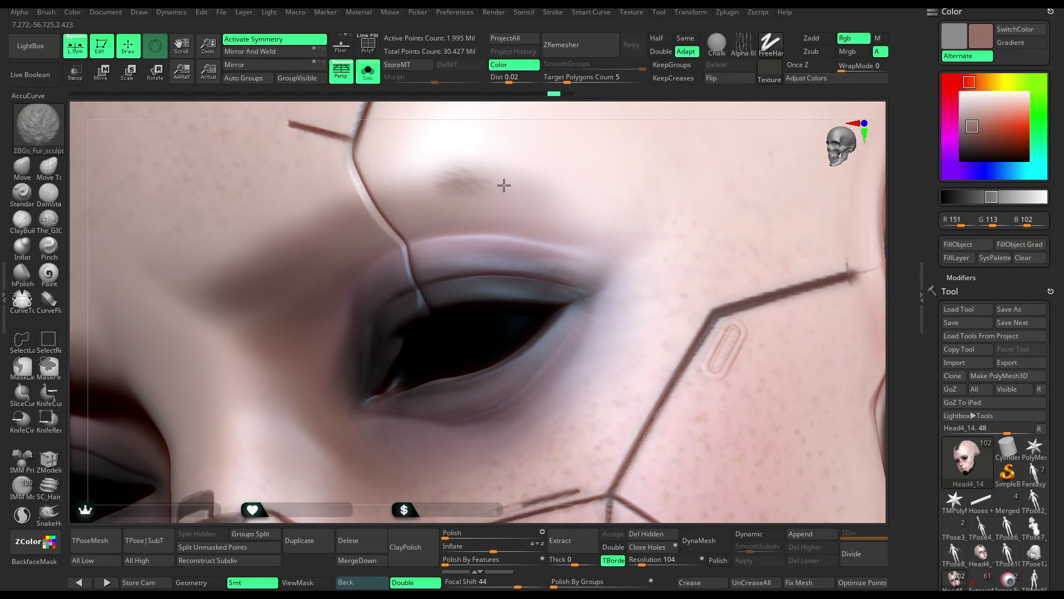
{"action": "left_click_drag", "start_coordinate": [475, 178], "coordinate": [479, 184]}
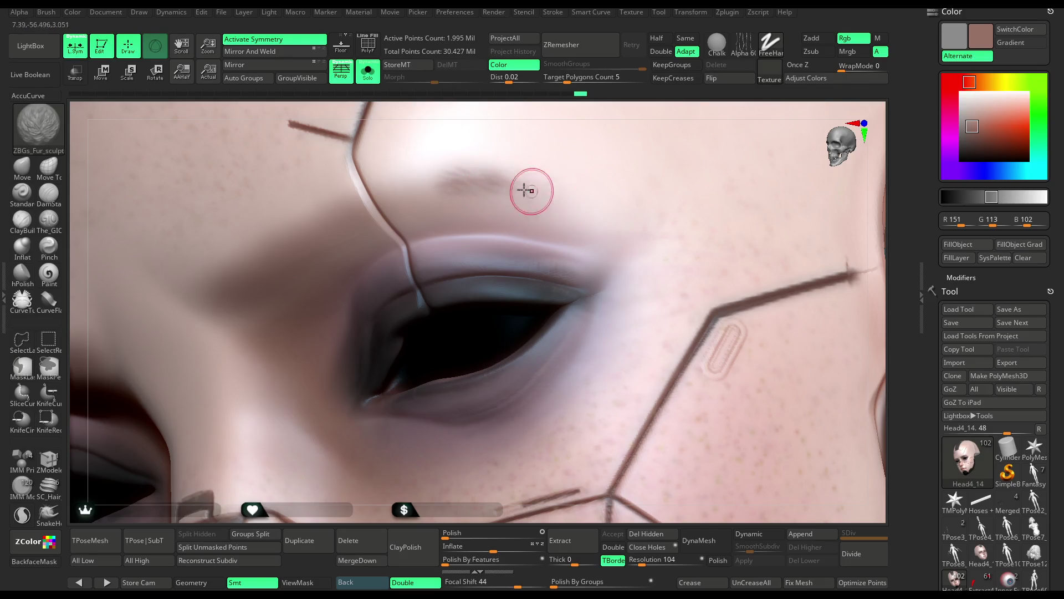
{"action": "left_click", "coordinate": [428, 180]}
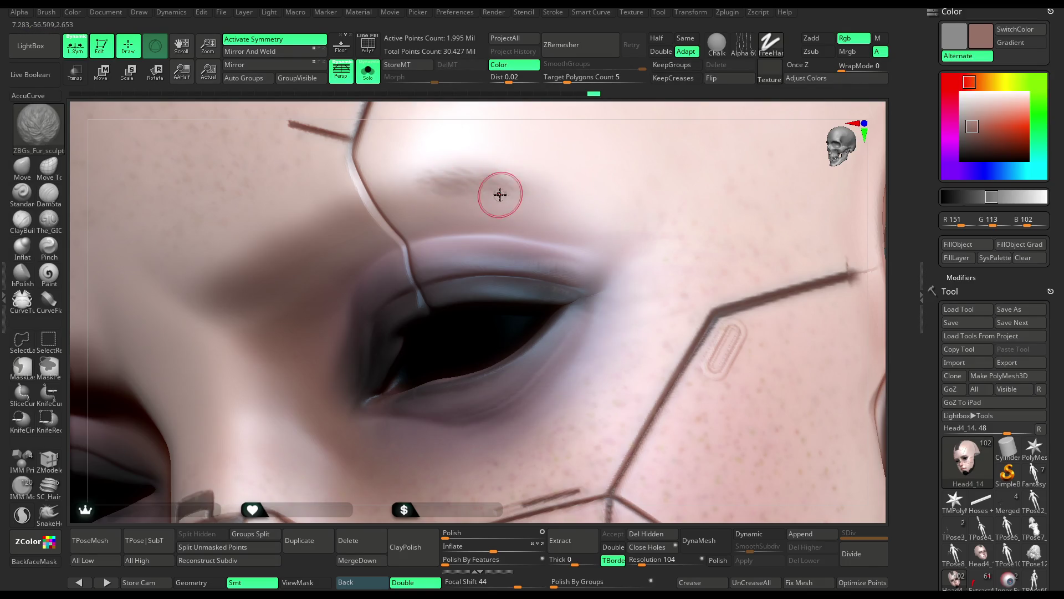
{"action": "left_click_drag", "start_coordinate": [518, 185], "coordinate": [541, 185]}
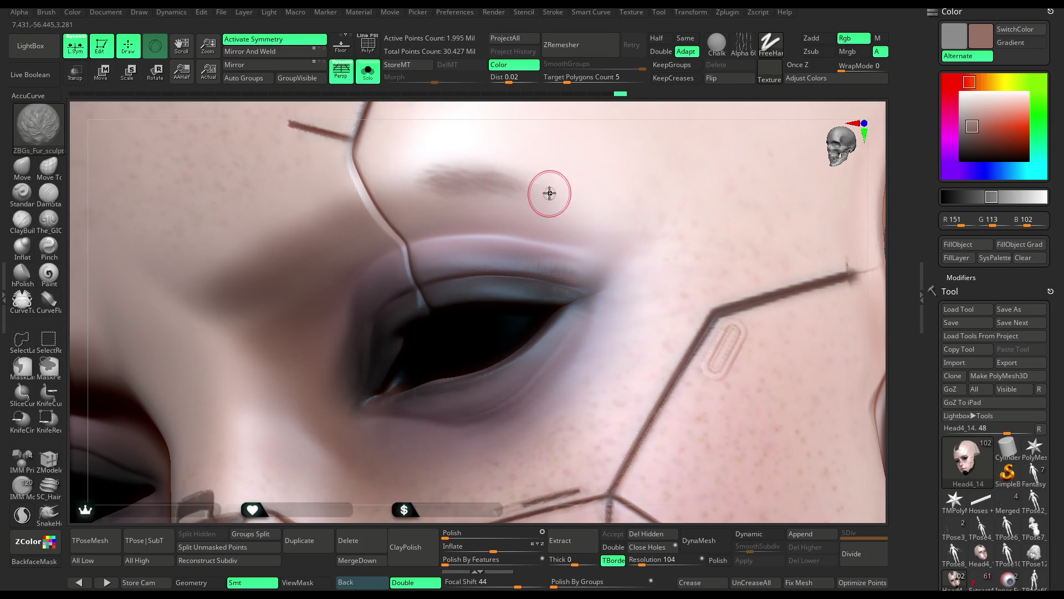
{"action": "left_click_drag", "start_coordinate": [551, 113], "coordinate": [499, 142]}
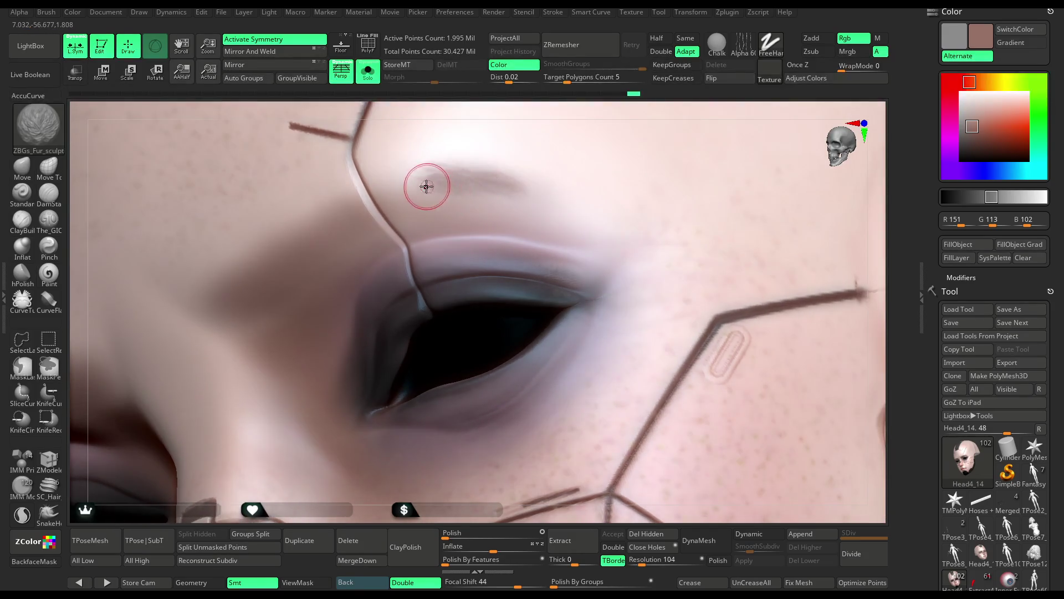
{"action": "left_click_drag", "start_coordinate": [542, 159], "coordinate": [558, 112]}
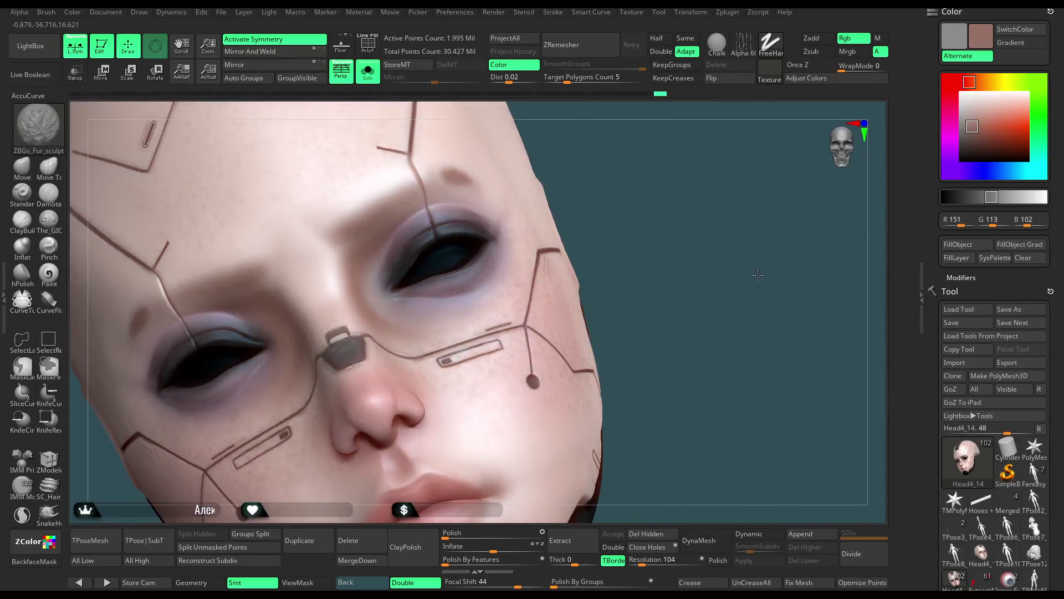
{"action": "left_click_drag", "start_coordinate": [776, 294], "coordinate": [427, 281]}
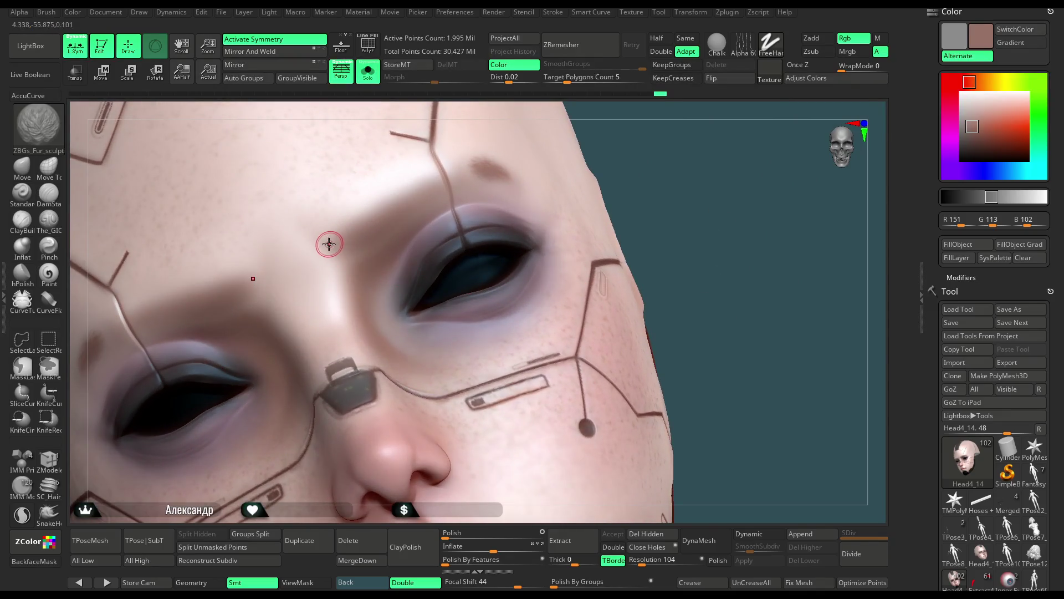
{"action": "left_click_drag", "start_coordinate": [336, 245], "coordinate": [332, 245]}
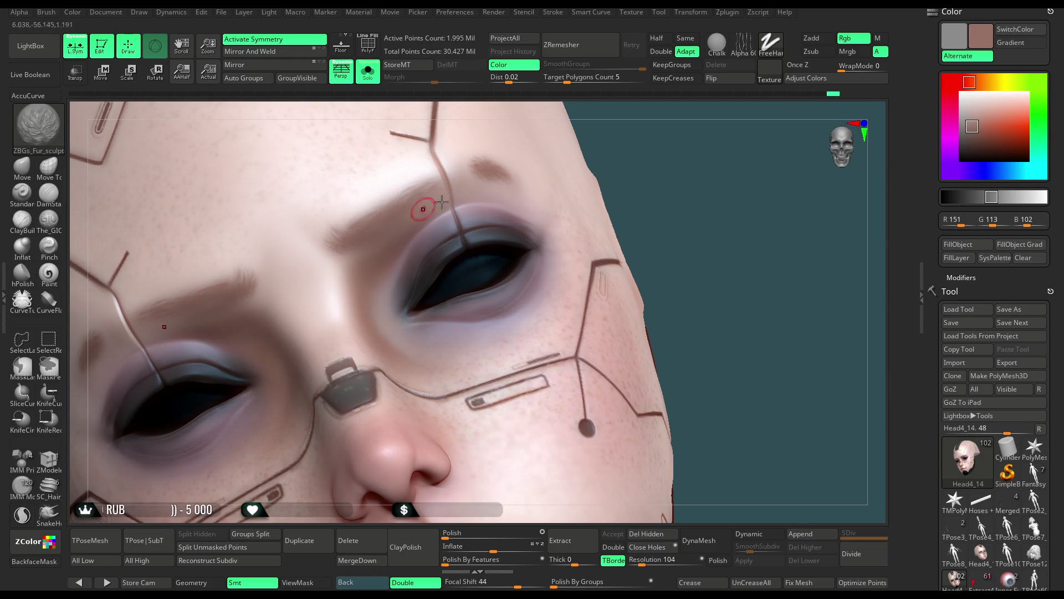
Inspect both brows from several angles, then raise the fur brush's Focal Shift from 44 to 64.
{"action": "right_click_drag", "start_coordinate": [442, 202], "coordinate": [538, 220]}
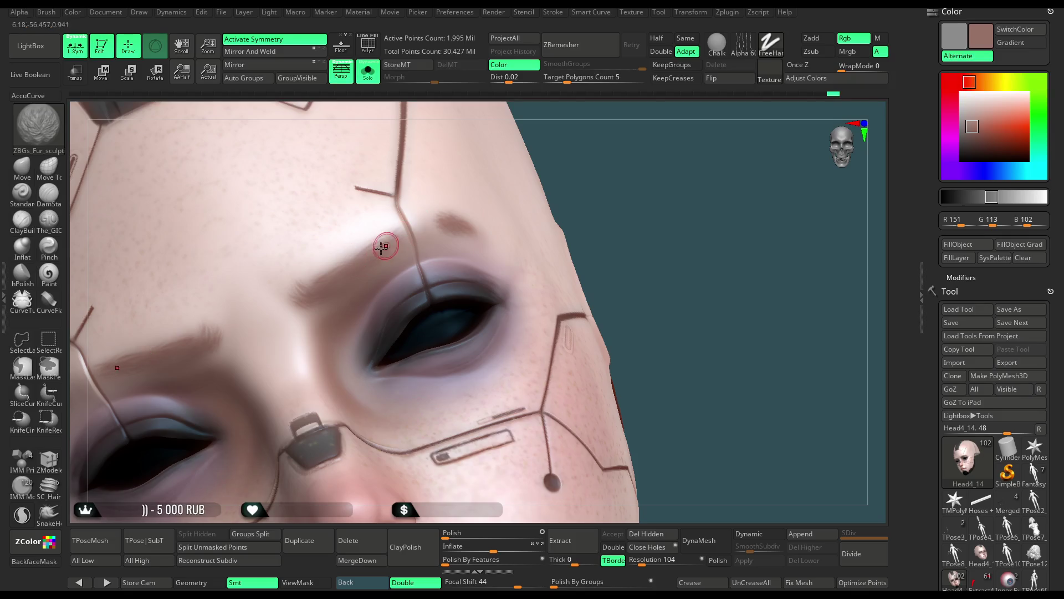
{"action": "right_click_drag", "start_coordinate": [587, 146], "coordinate": [390, 232]}
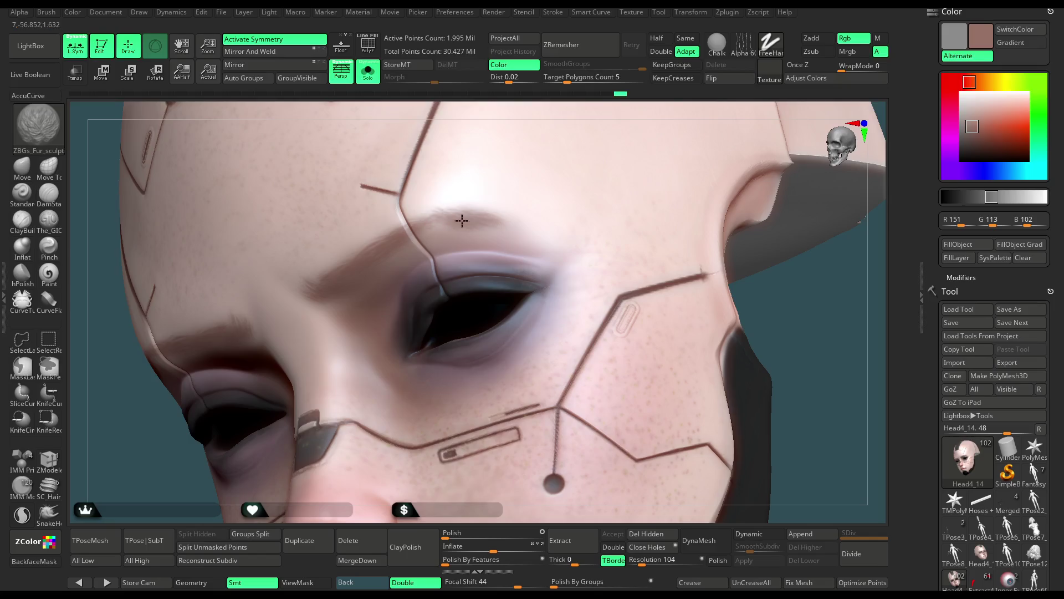
{"action": "left_click_drag", "start_coordinate": [807, 341], "coordinate": [677, 268]}
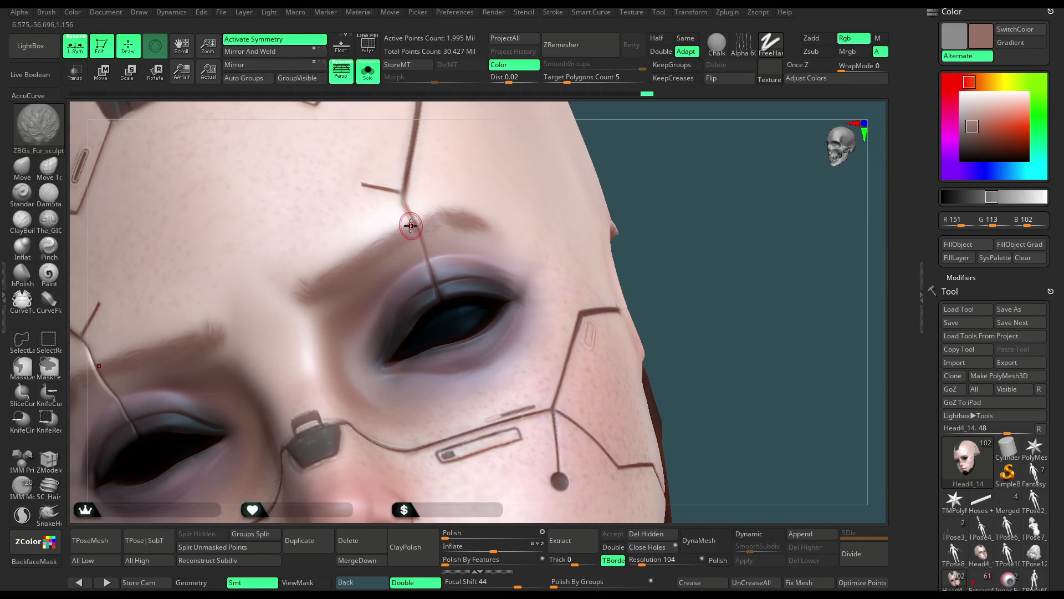
{"action": "mouse_move", "coordinate": [580, 166]}
{"action": "left_mouse_down"}
{"action": "mouse_move", "coordinate": [623, 148]}
{"action": "mouse_move", "coordinate": [584, 231]}
{"action": "left_mouse_up"}
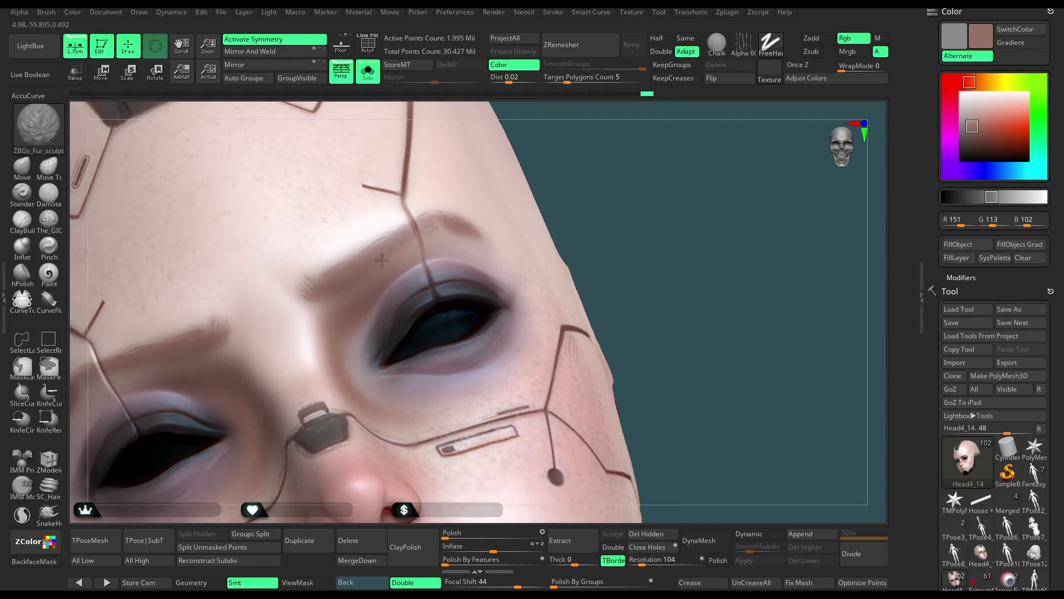
{"action": "left_click_drag", "start_coordinate": [587, 164], "coordinate": [602, 169]}
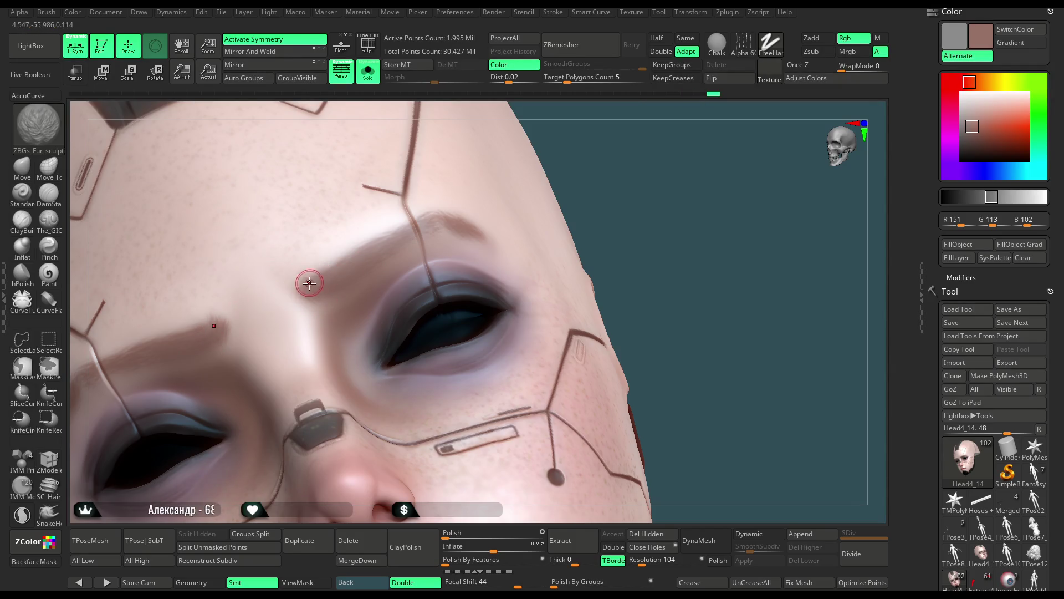
{"action": "key", "text": "f"}
{"action": "mouse_move", "coordinate": [598, 214]}
{"action": "left_mouse_down"}
{"action": "mouse_move", "coordinate": [573, 278]}
{"action": "mouse_move", "coordinate": [637, 204]}
{"action": "mouse_move", "coordinate": [360, 288]}
{"action": "left_mouse_up"}
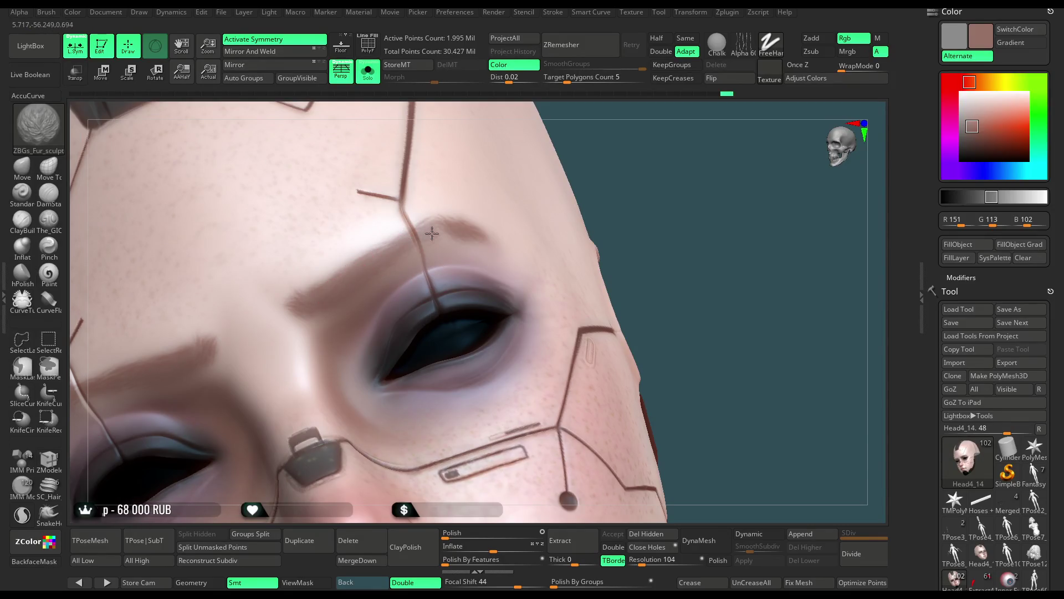
{"action": "mouse_move", "coordinate": [612, 170]}
{"action": "left_mouse_down"}
{"action": "mouse_move", "coordinate": [564, 198]}
{"action": "mouse_move", "coordinate": [434, 225]}
{"action": "left_mouse_up"}
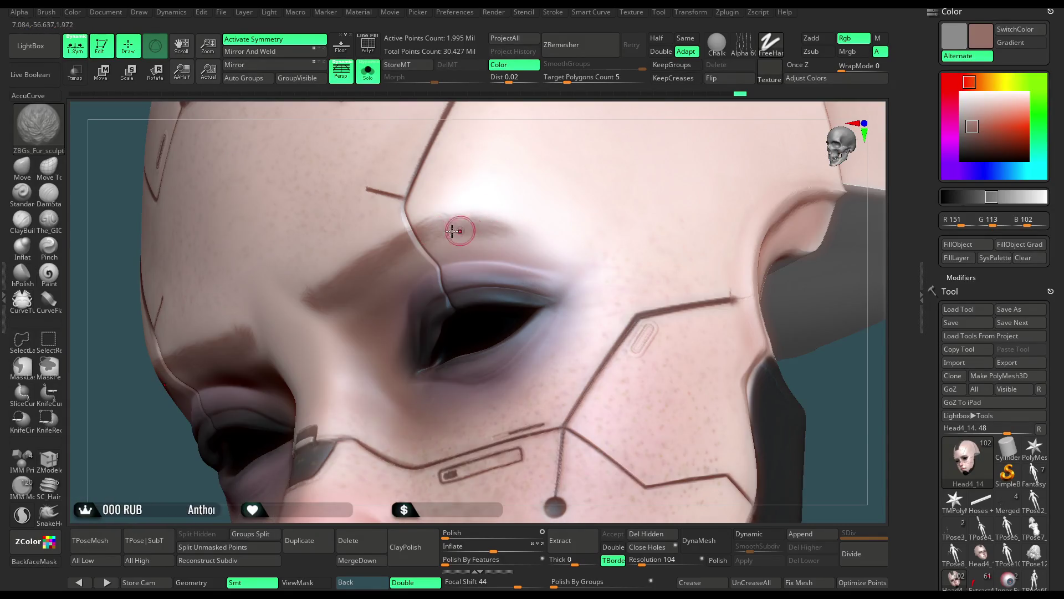
{"action": "mouse_move", "coordinate": [878, 250]}
{"action": "left_mouse_down"}
{"action": "mouse_move", "coordinate": [706, 188]}
{"action": "mouse_move", "coordinate": [710, 173]}
{"action": "left_mouse_up"}
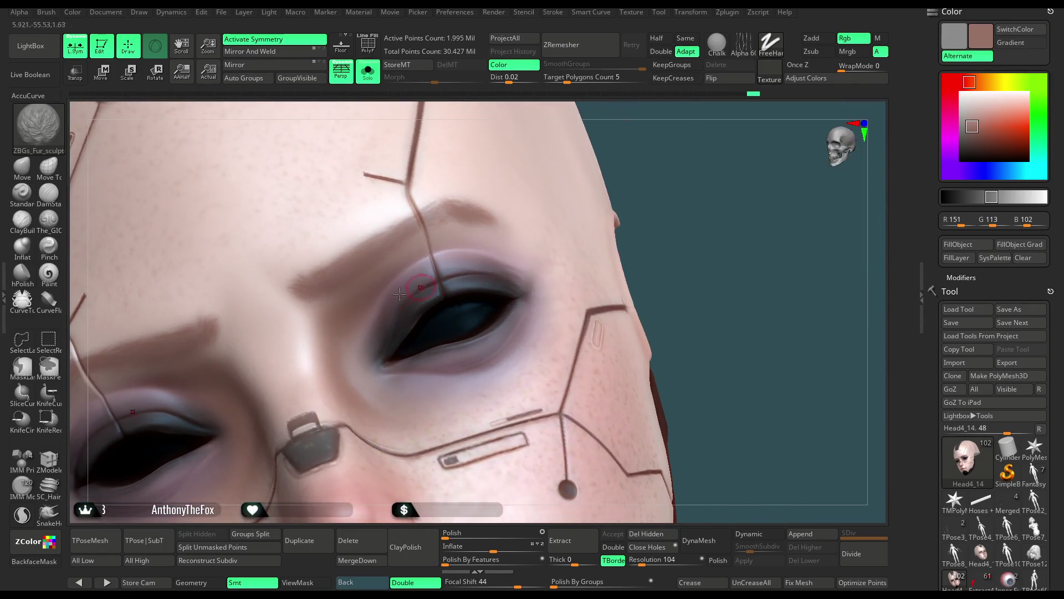
{"action": "right_click", "coordinate": [679, 257]}
{"action": "left_click_drag", "start_coordinate": [759, 265], "coordinate": [766, 265]}
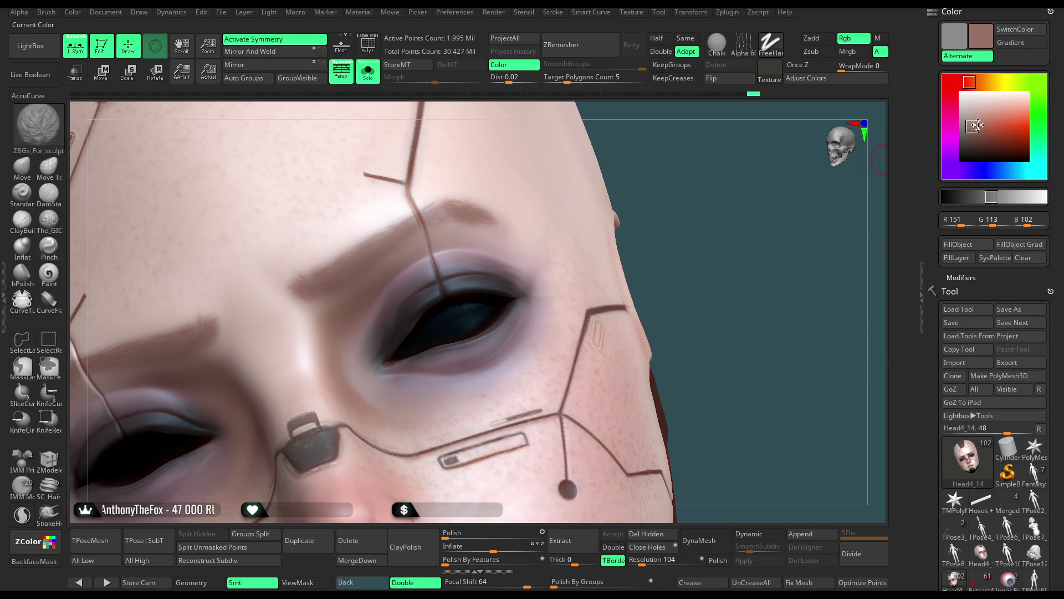
Lighten the skin-brown colour, review the face, then set the colour to dark grey R48 G48 B48.
{"action": "left_click_drag", "start_coordinate": [977, 125], "coordinate": [977, 116]}
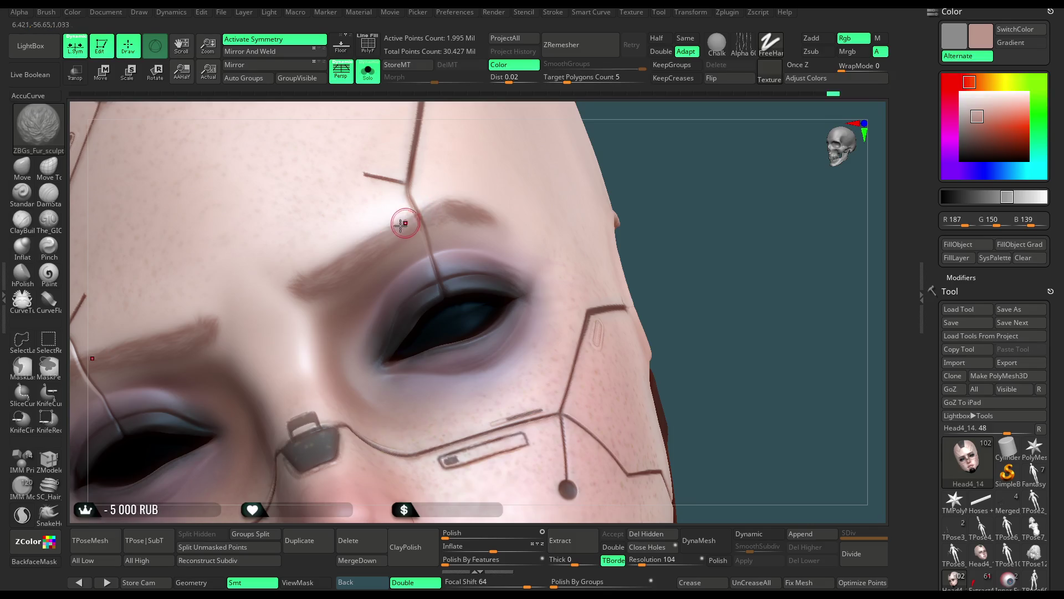
{"action": "right_click_drag", "start_coordinate": [524, 175], "coordinate": [450, 213]}
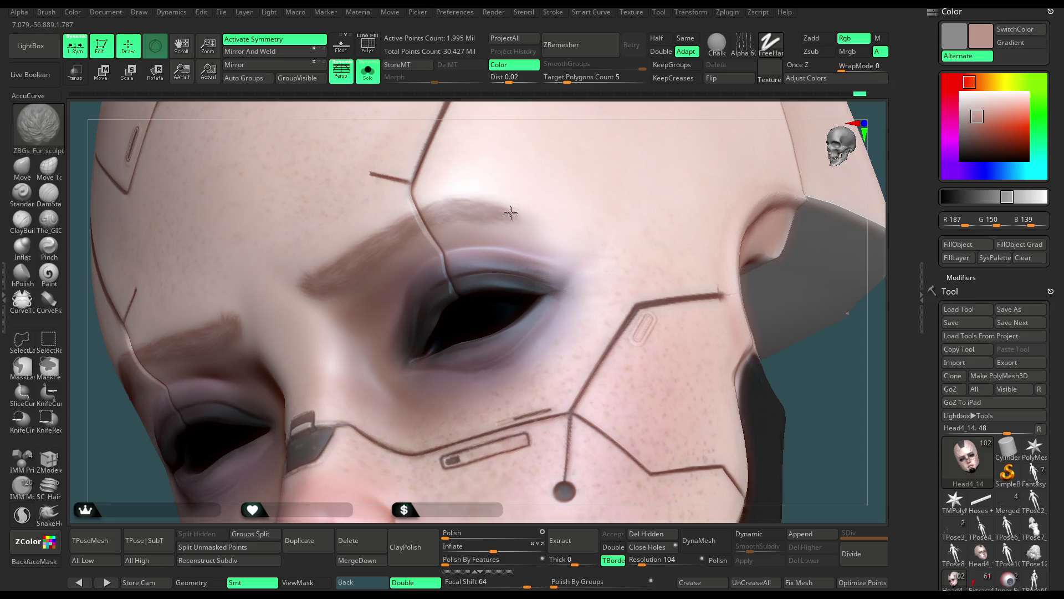
{"action": "key", "text": "f"}
{"action": "mouse_move", "coordinate": [571, 135]}
{"action": "left_mouse_down"}
{"action": "mouse_move", "coordinate": [610, 135]}
{"action": "mouse_move", "coordinate": [594, 261]}
{"action": "mouse_move", "coordinate": [389, 253]}
{"action": "left_mouse_up"}
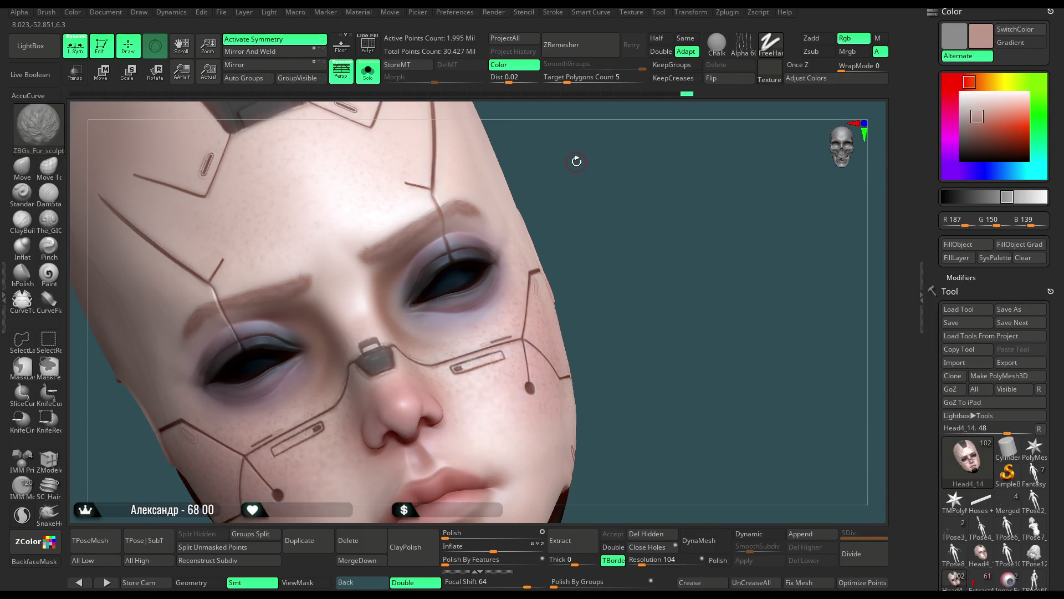
{"action": "left_click_drag", "start_coordinate": [591, 216], "coordinate": [712, 235]}
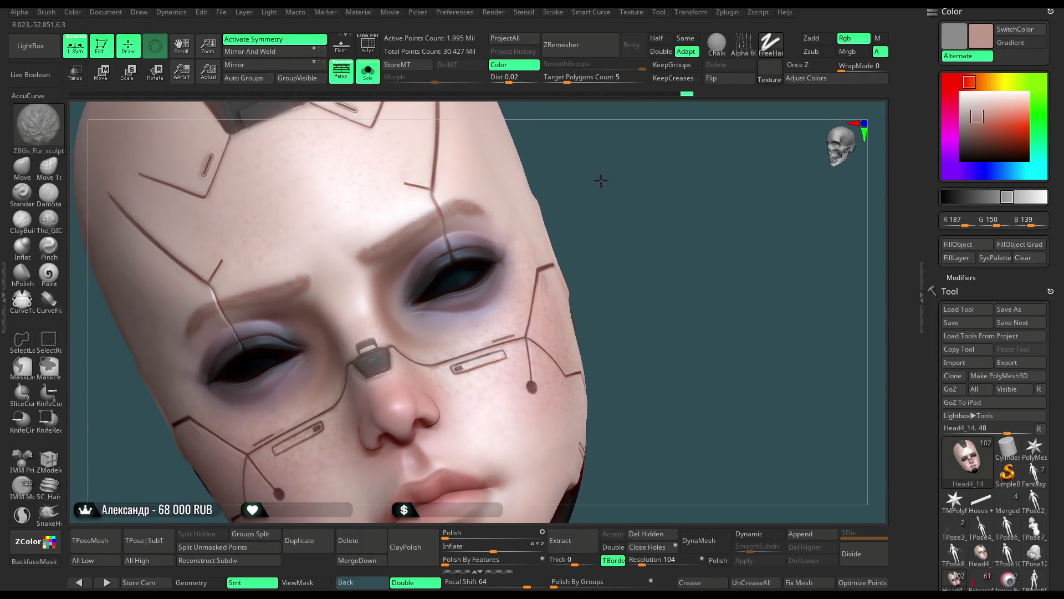
{"action": "left_click", "coordinate": [972, 121]}
{"action": "left_click_drag", "start_coordinate": [965, 121], "coordinate": [950, 148]}
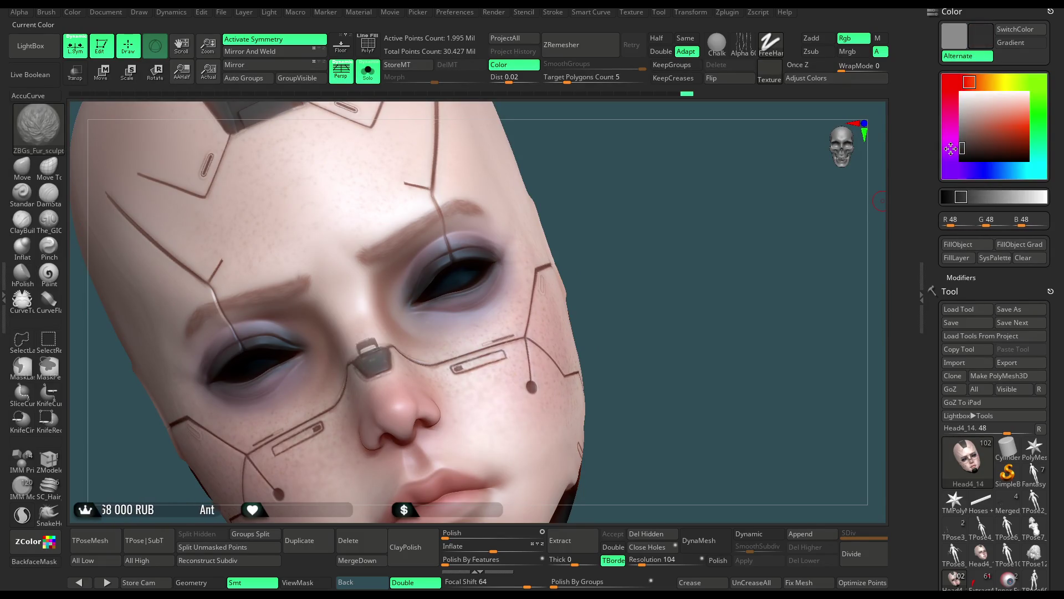
{"action": "scroll", "coordinate": [470, 277], "scroll_direction": "up", "scroll_amount": 5}
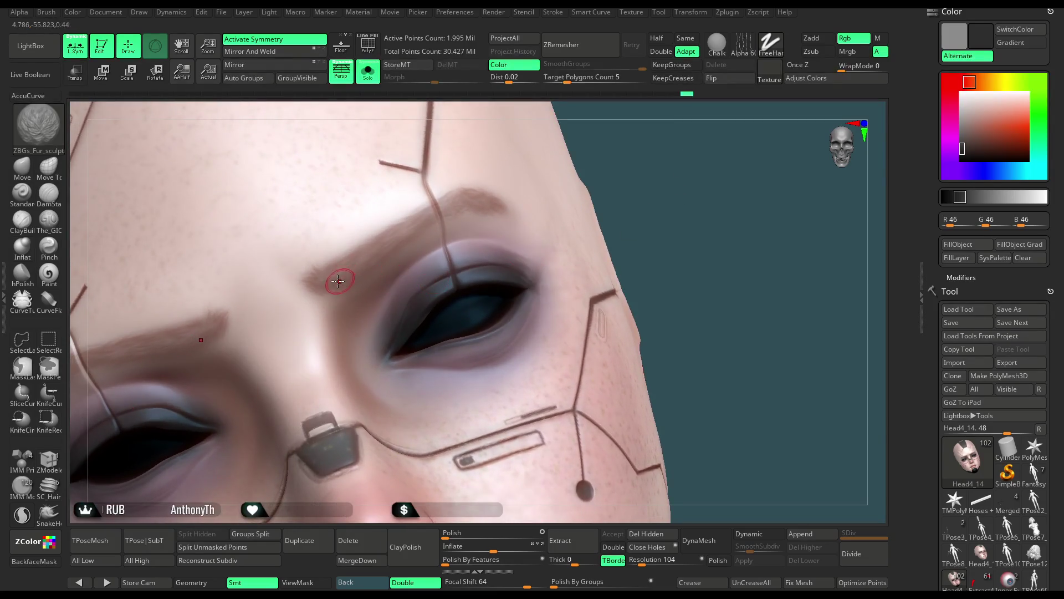
{"action": "key", "text": "space"}
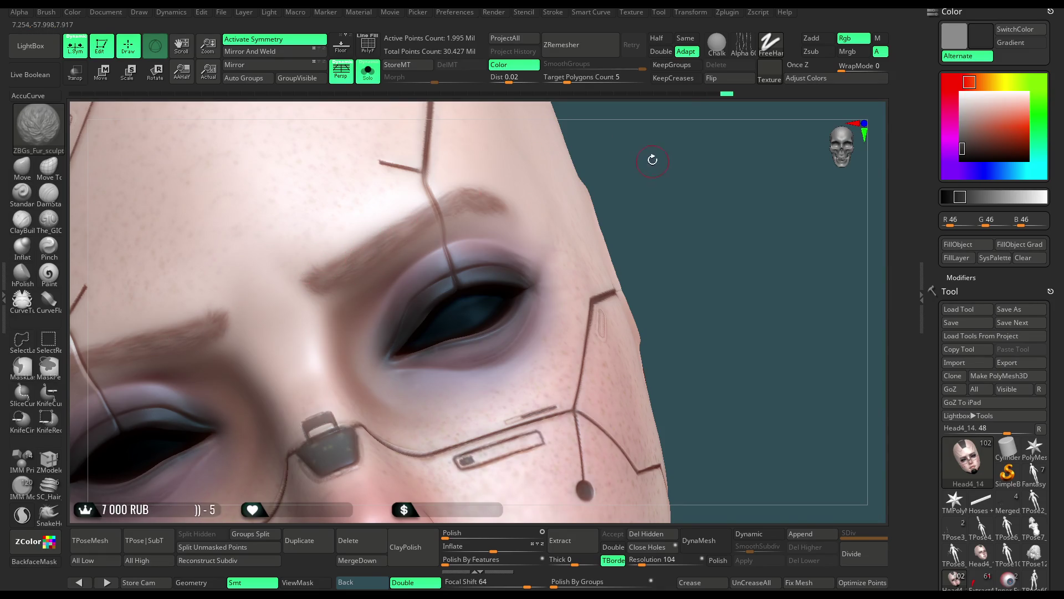
{"action": "left_click_drag", "start_coordinate": [650, 159], "coordinate": [414, 249]}
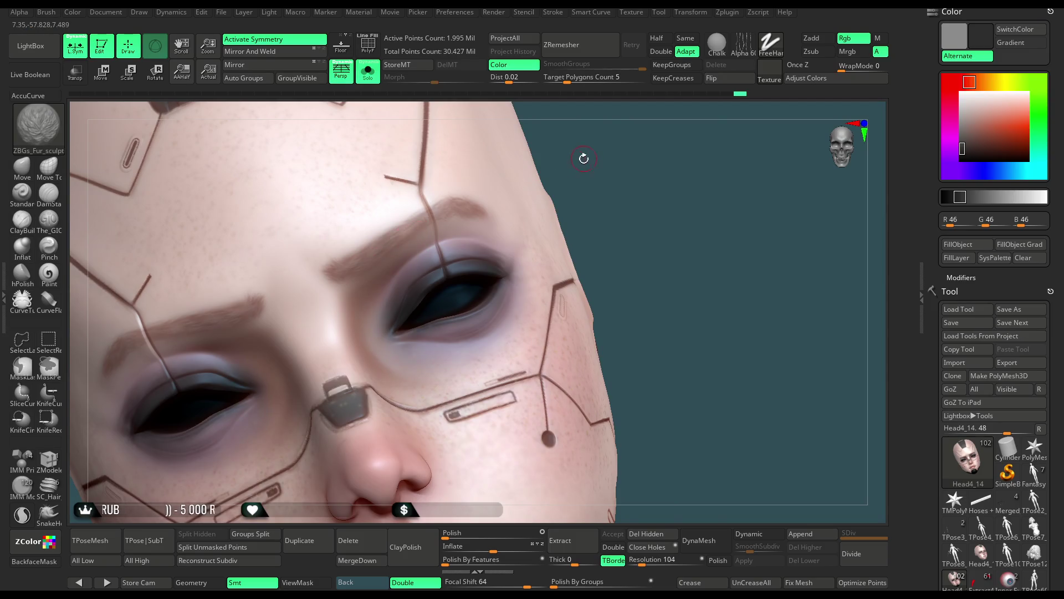
{"action": "left_click_drag", "start_coordinate": [584, 159], "coordinate": [460, 207]}
{"action": "key", "text": "ctrl"}
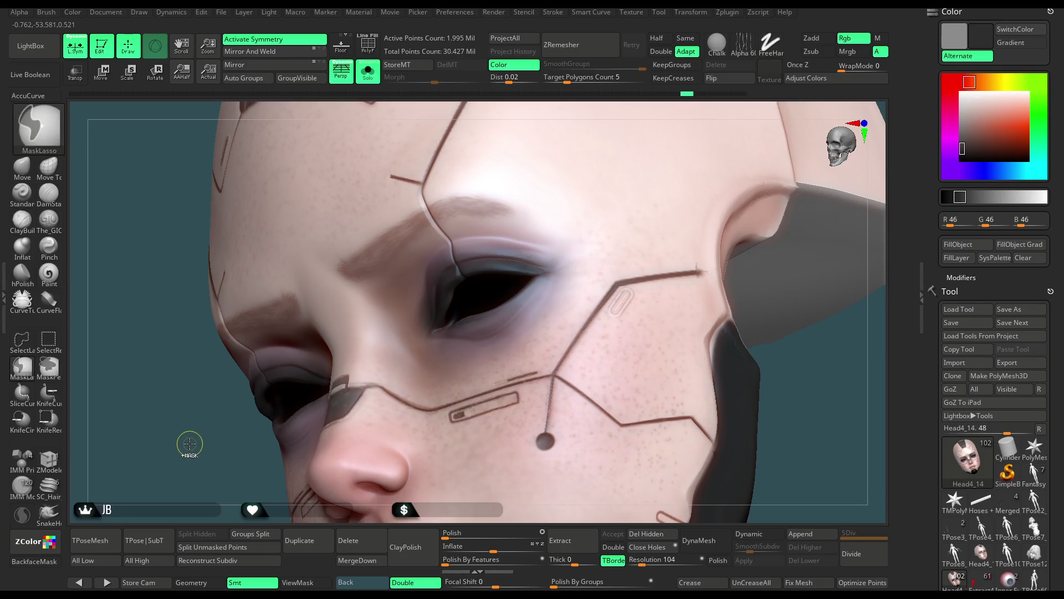
{"action": "left_click_drag", "start_coordinate": [189, 443], "coordinate": [218, 439]}
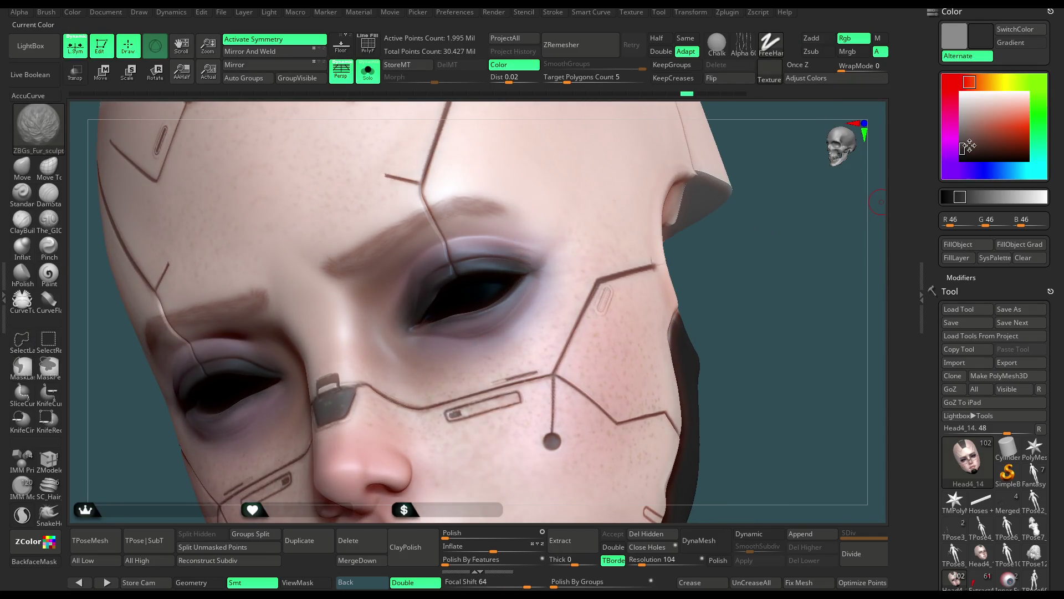
Pick brown R126 G86 B74 and extend the inner eyebrow with blended strokes.
{"action": "left_click_drag", "start_coordinate": [969, 146], "coordinate": [977, 133]}
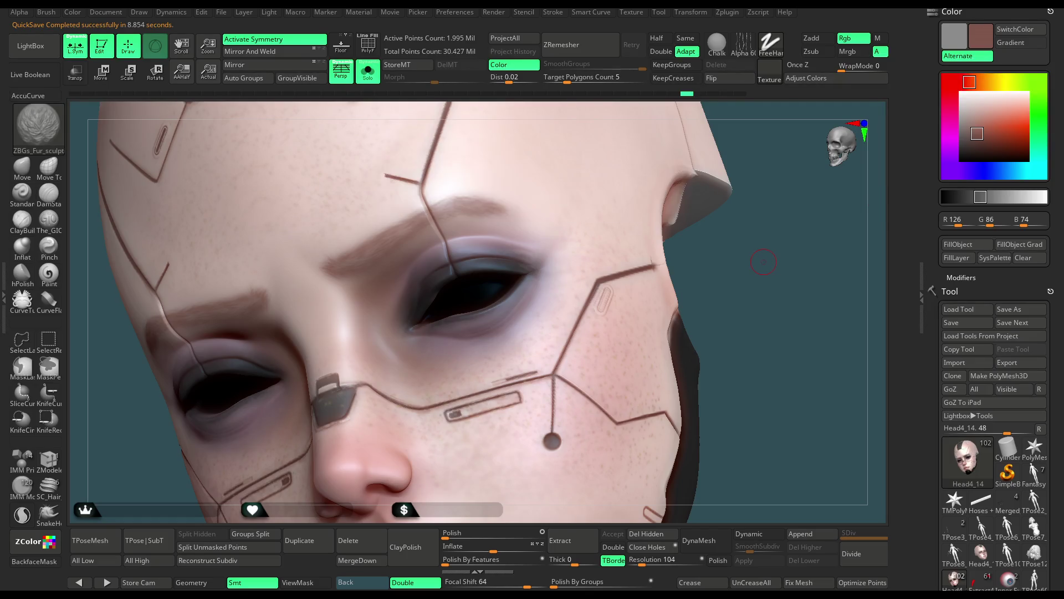
{"action": "scroll", "coordinate": [663, 315], "scroll_direction": "up", "scroll_amount": 5}
{"action": "left_click_drag", "start_coordinate": [269, 298], "coordinate": [306, 304]}
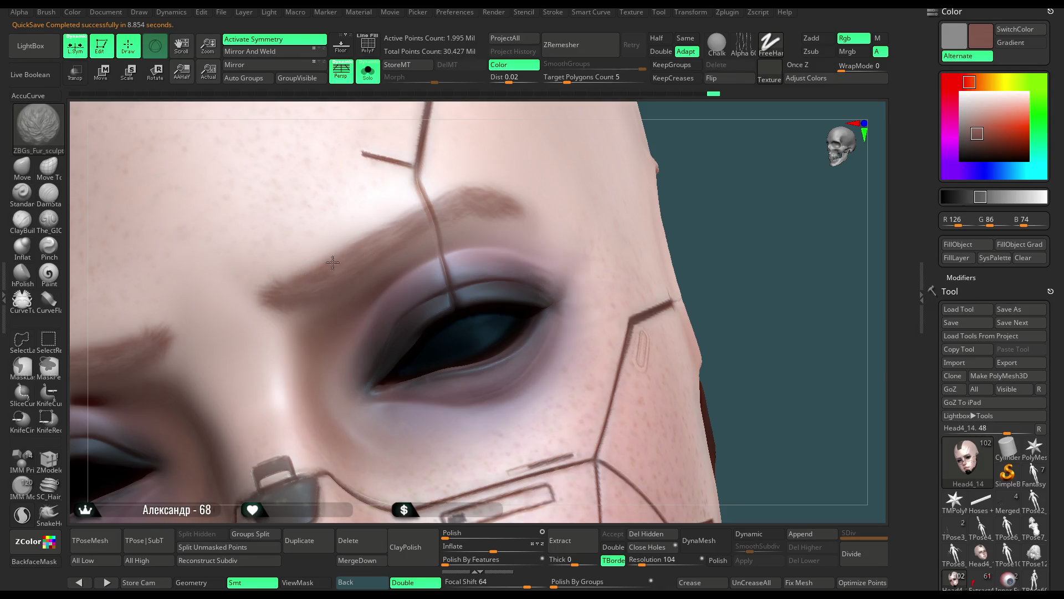
{"action": "left_click_drag", "start_coordinate": [356, 268], "coordinate": [399, 236]}
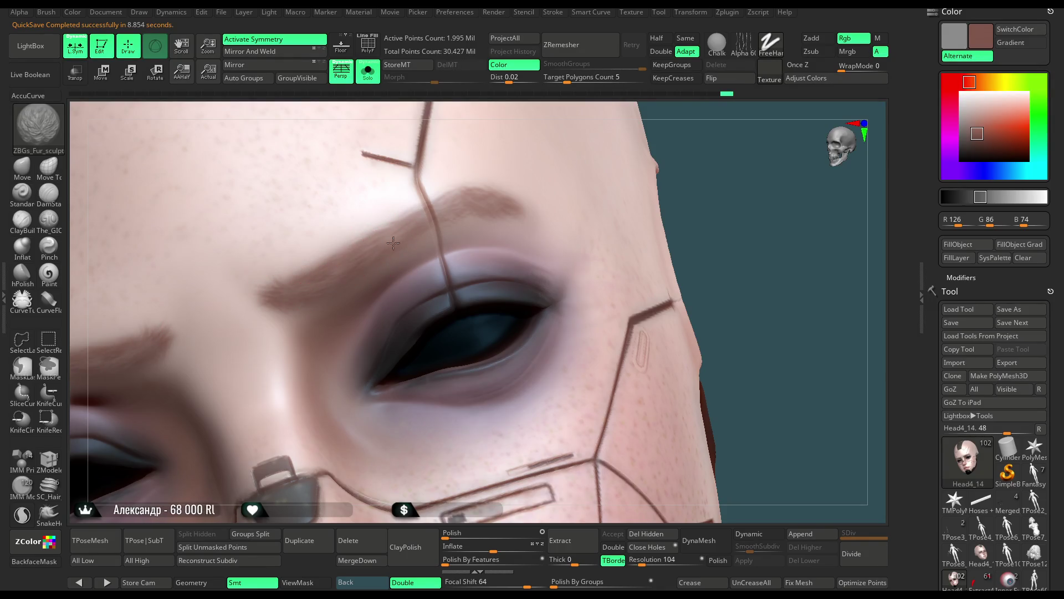
Add one more soft brown brow stroke, then show the hair, eyes and other hidden parts.
{"action": "right_click_drag", "start_coordinate": [579, 182], "coordinate": [598, 178]}
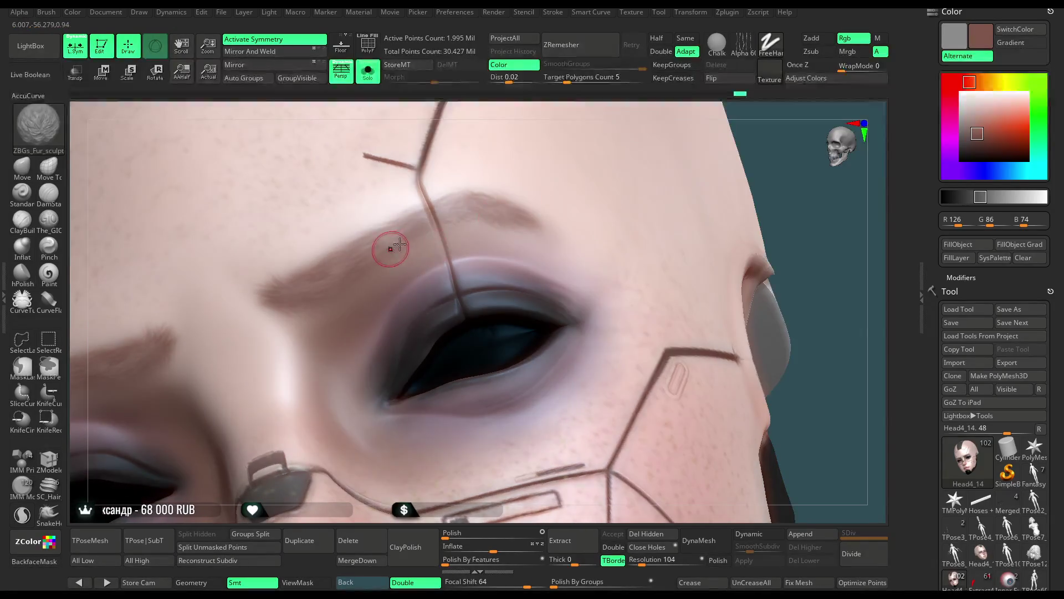
{"action": "left_click_drag", "start_coordinate": [482, 200], "coordinate": [515, 217]}
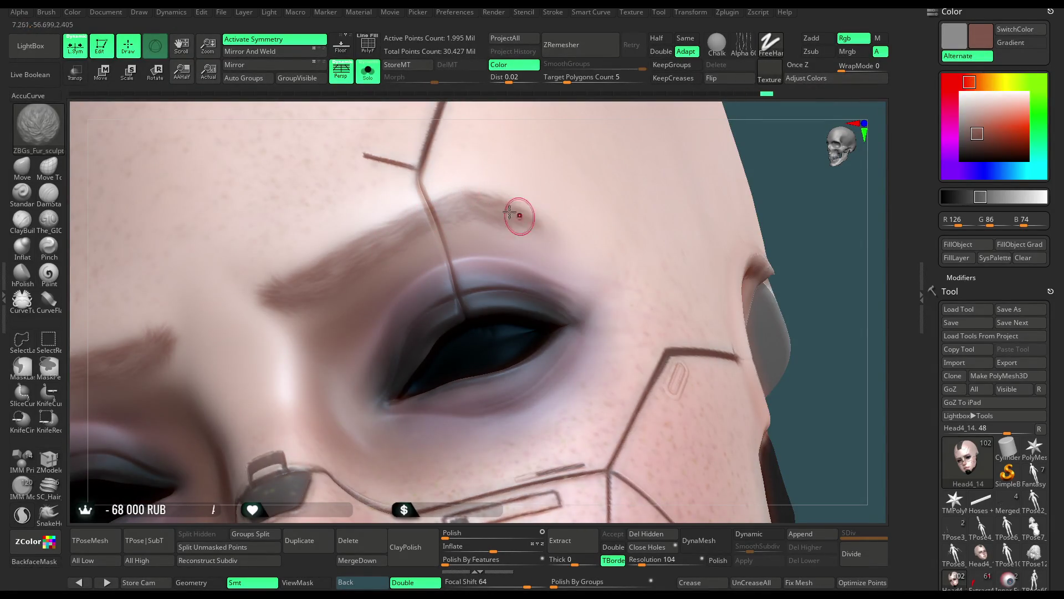
{"action": "left_click", "coordinate": [367, 72]}
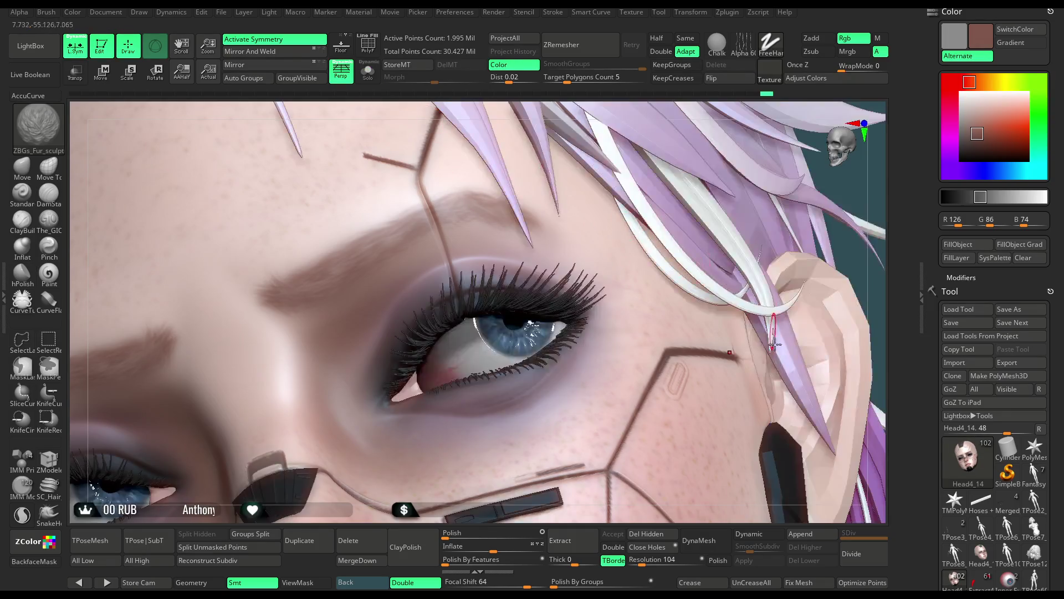
{"action": "scroll", "coordinate": [611, 178], "scroll_direction": "down", "scroll_amount": 10}
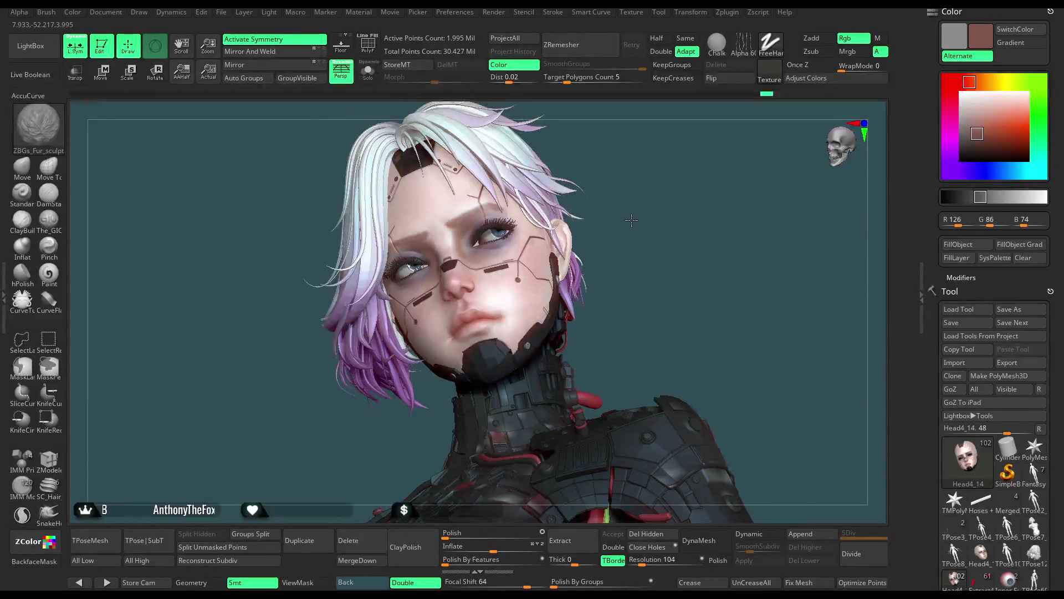
Zoom in on the eye and brow and sample the pale skin tone R237 G207 B197.
{"action": "scroll", "coordinate": [625, 222], "scroll_direction": "down", "scroll_amount": 3}
{"action": "scroll", "coordinate": [626, 230], "scroll_direction": "down", "scroll_amount": 3}
{"action": "scroll", "coordinate": [625, 230], "scroll_direction": "down", "scroll_amount": 2}
{"action": "scroll", "coordinate": [596, 205], "scroll_direction": "down", "scroll_amount": 5}
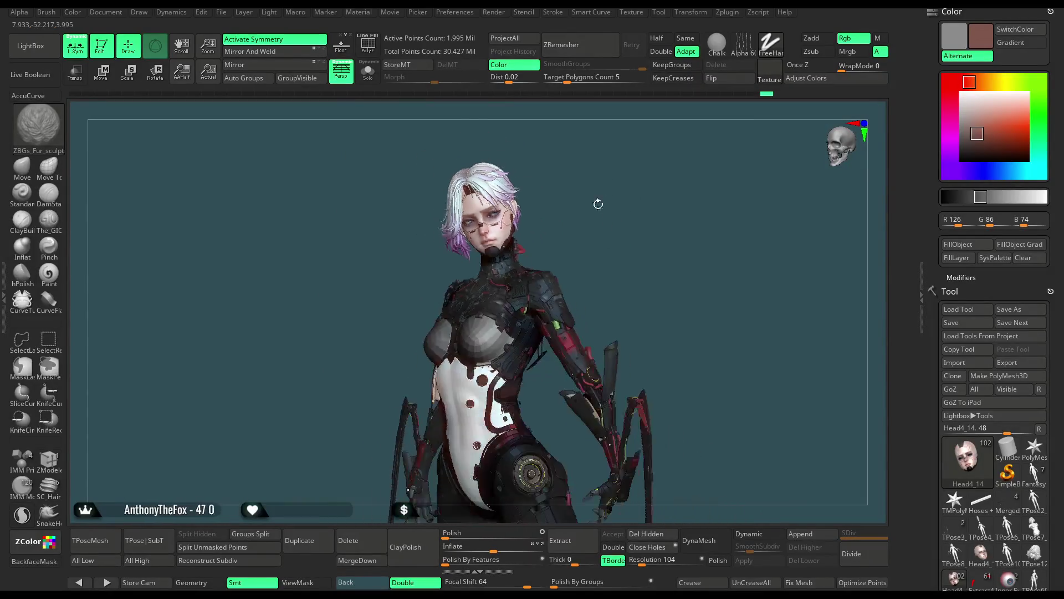
{"action": "scroll", "coordinate": [609, 219], "scroll_direction": "down", "scroll_amount": 1}
{"action": "left_click_drag", "start_coordinate": [609, 219], "coordinate": [595, 215], "text": "shift"}
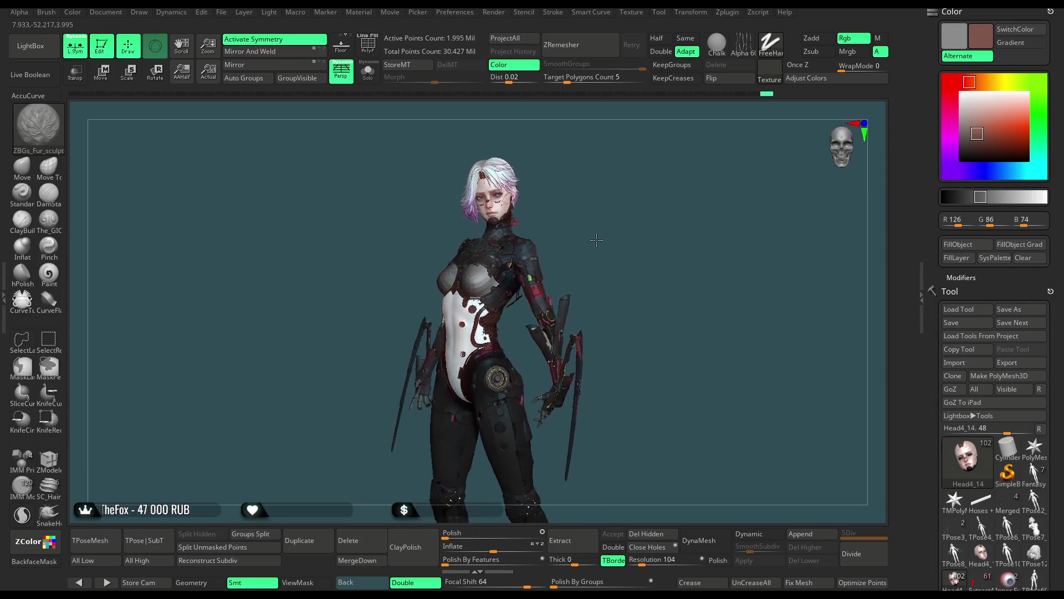
{"action": "scroll", "coordinate": [596, 215], "scroll_direction": "up", "scroll_amount": 2}
{"action": "scroll", "coordinate": [637, 289], "scroll_direction": "up", "scroll_amount": 5}
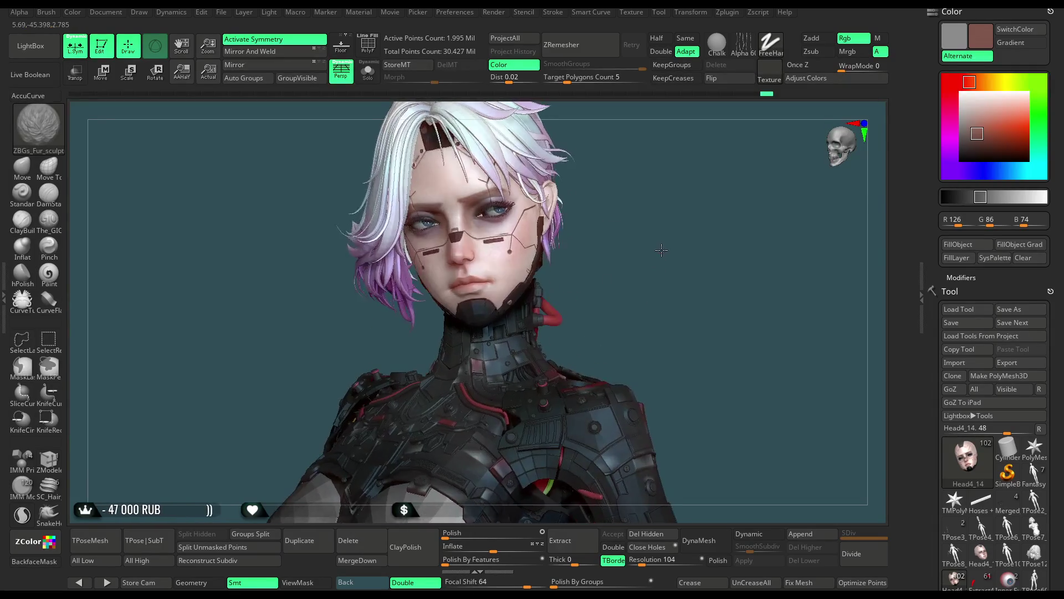
{"action": "scroll", "coordinate": [679, 366], "scroll_direction": "up", "scroll_amount": 3}
{"action": "scroll", "coordinate": [786, 209], "scroll_direction": "up", "scroll_amount": 2}
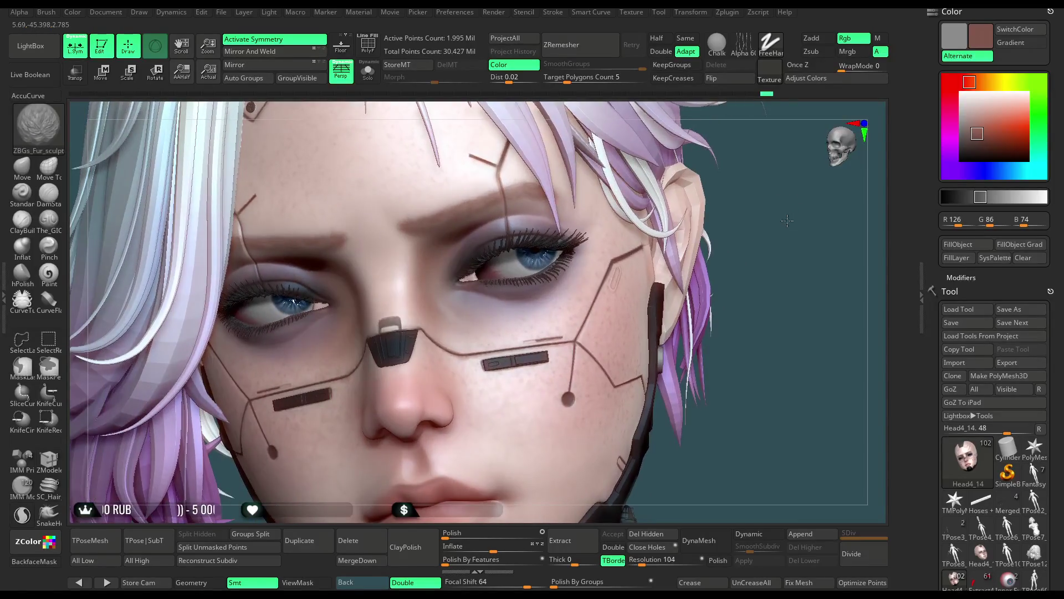
{"action": "scroll", "coordinate": [826, 221], "scroll_direction": "up", "scroll_amount": 2}
{"action": "scroll", "coordinate": [832, 205], "scroll_direction": "up", "scroll_amount": 2}
{"action": "left_click_drag", "start_coordinate": [832, 205], "coordinate": [682, 233]}
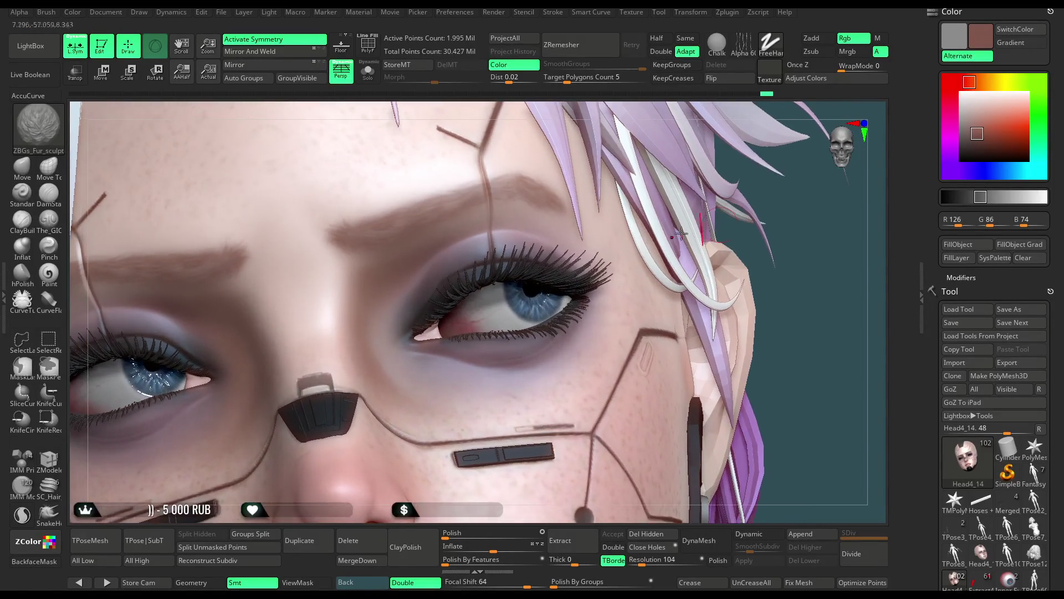
{"action": "key", "text": "c"}
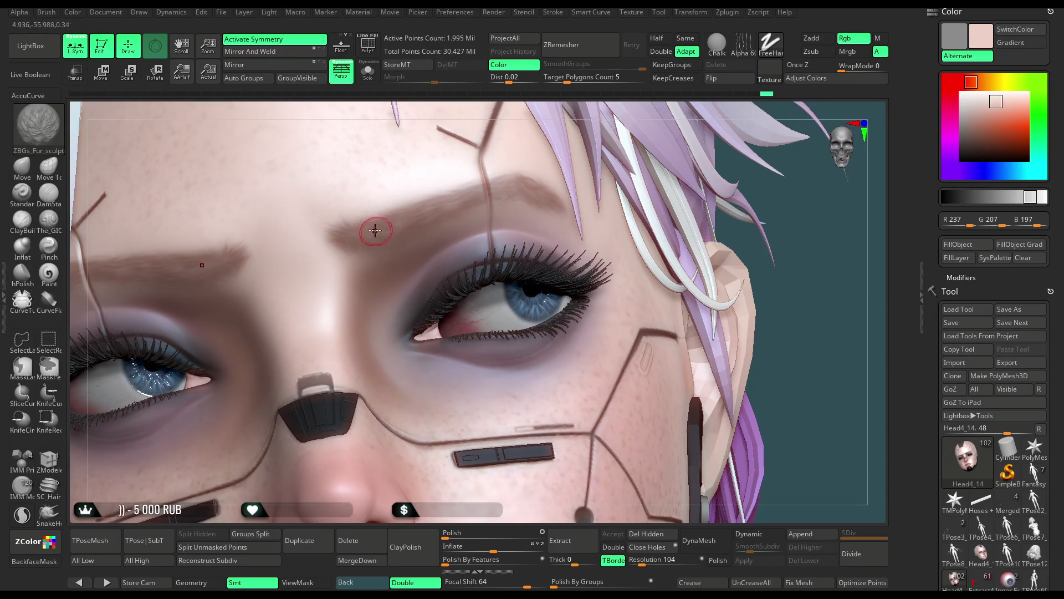
Paint pale skin-tone strokes over the inner brow edge, then isolate the head with Solo.
{"action": "left_click_drag", "start_coordinate": [368, 226], "coordinate": [427, 222]}
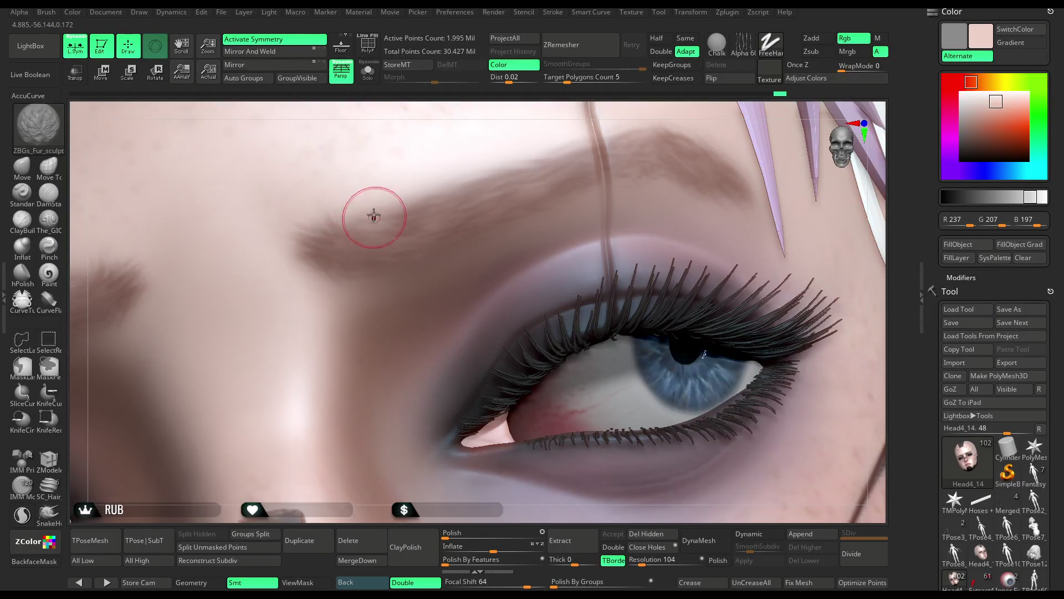
{"action": "key", "text": "space"}
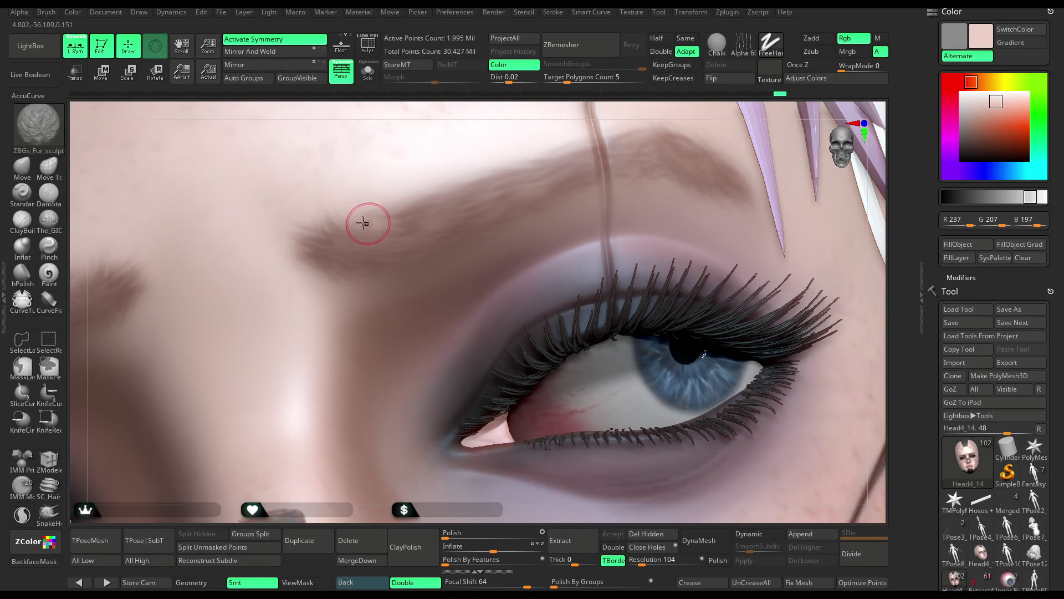
{"action": "mouse_move", "coordinate": [425, 209]}
{"action": "left_mouse_down"}
{"action": "mouse_move", "coordinate": [409, 211]}
{"action": "mouse_move", "coordinate": [447, 201]}
{"action": "left_mouse_up"}
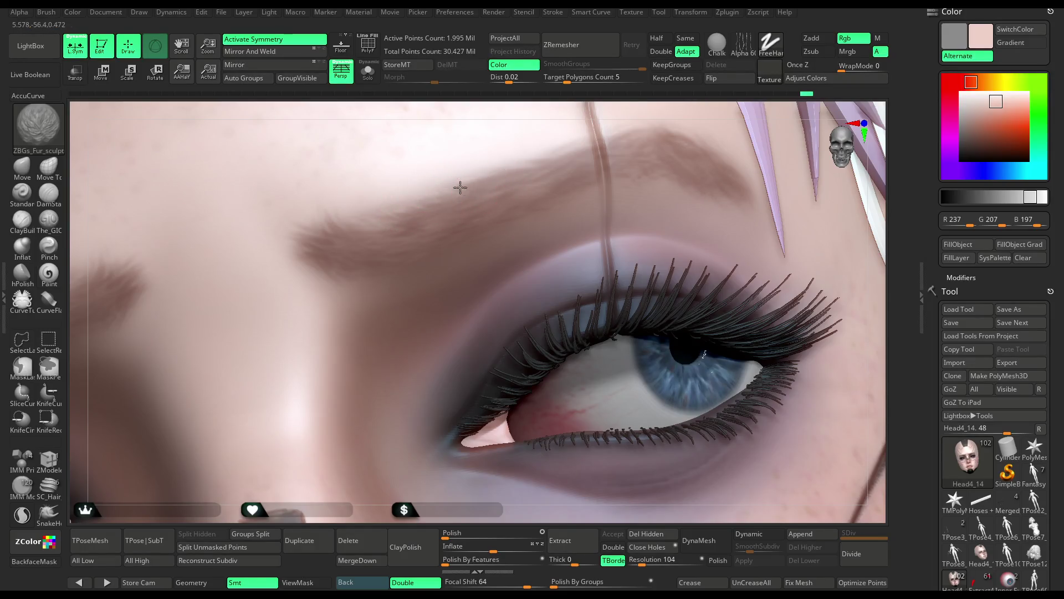
{"action": "mouse_move", "coordinate": [380, 273]}
{"action": "left_mouse_down"}
{"action": "mouse_move", "coordinate": [354, 277]}
{"action": "mouse_move", "coordinate": [312, 252]}
{"action": "mouse_move", "coordinate": [296, 228]}
{"action": "mouse_move", "coordinate": [337, 238]}
{"action": "left_mouse_up"}
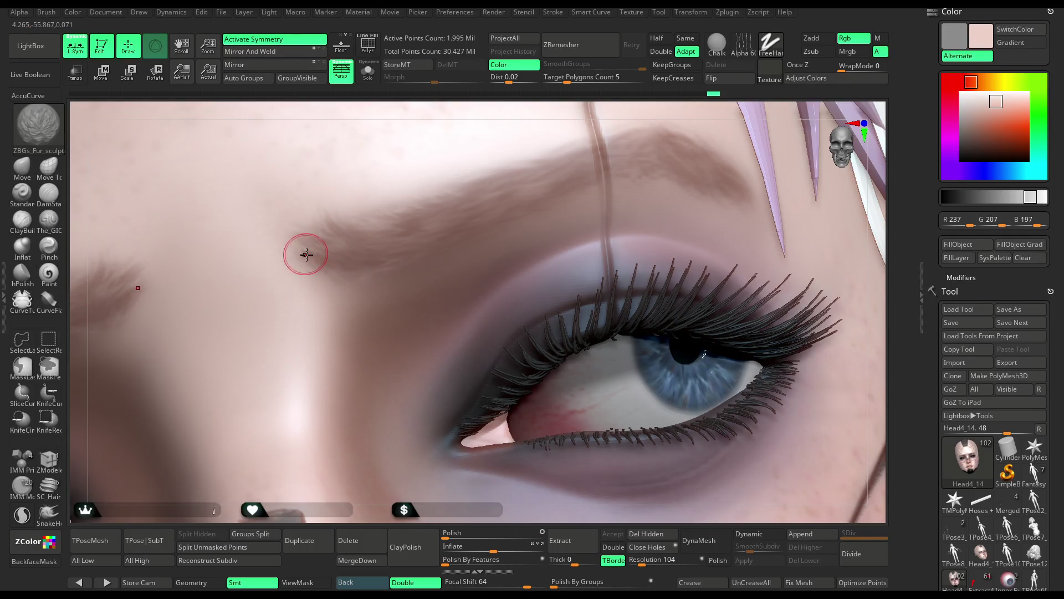
{"action": "left_click_drag", "start_coordinate": [560, 171], "coordinate": [524, 174]}
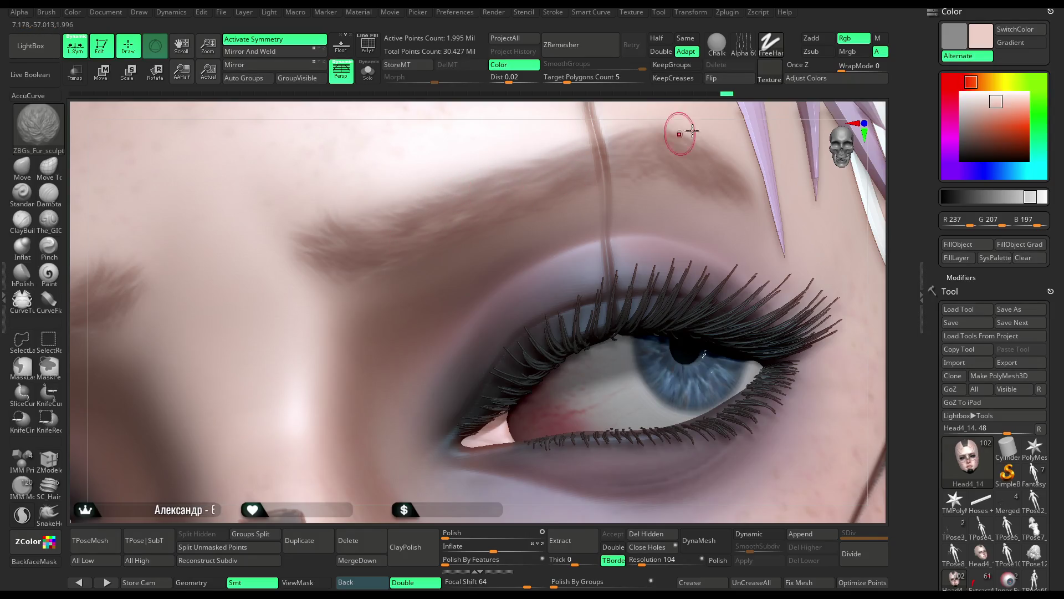
{"action": "right_click_drag", "start_coordinate": [680, 123], "coordinate": [522, 187]}
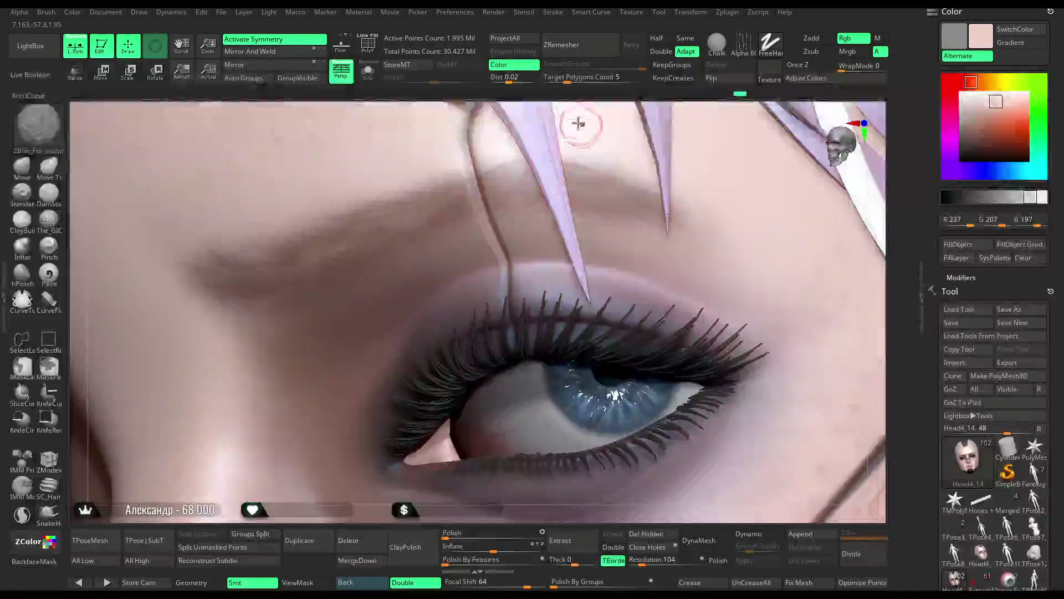
{"action": "left_click", "coordinate": [367, 71]}
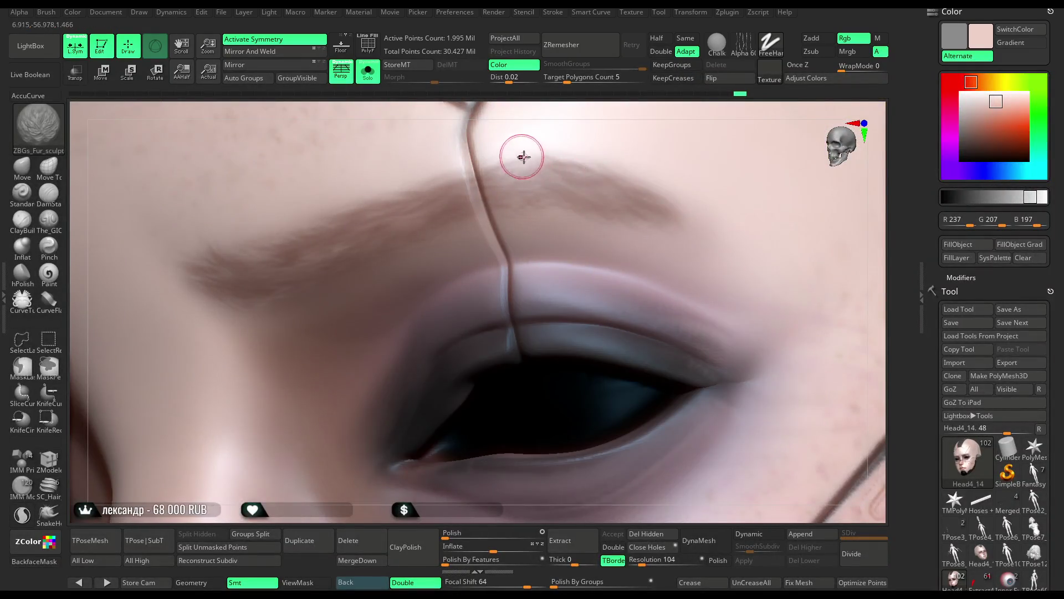
Orbit around the brow and add a few short subtle strokes along it.
{"action": "right_click_drag", "start_coordinate": [594, 112], "coordinate": [529, 162]}
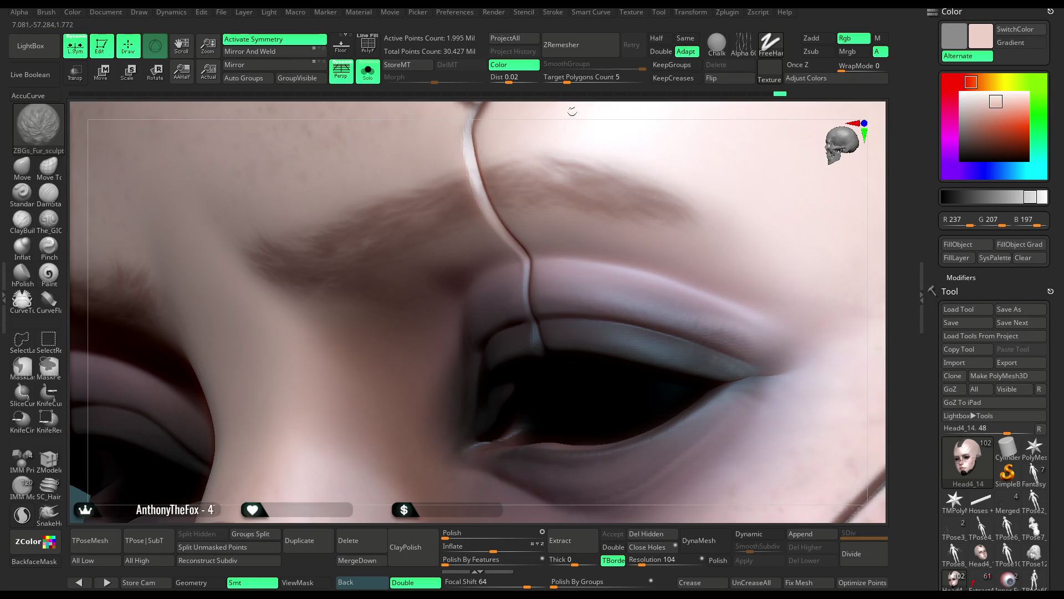
{"action": "right_click_drag", "start_coordinate": [570, 109], "coordinate": [472, 176]}
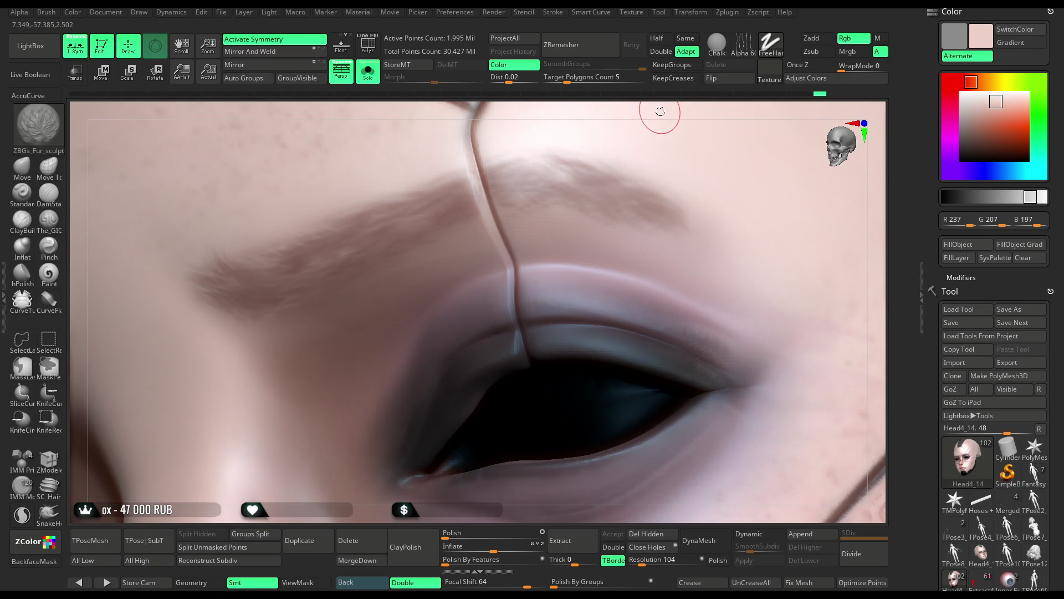
{"action": "left_click_drag", "start_coordinate": [658, 109], "coordinate": [623, 202]}
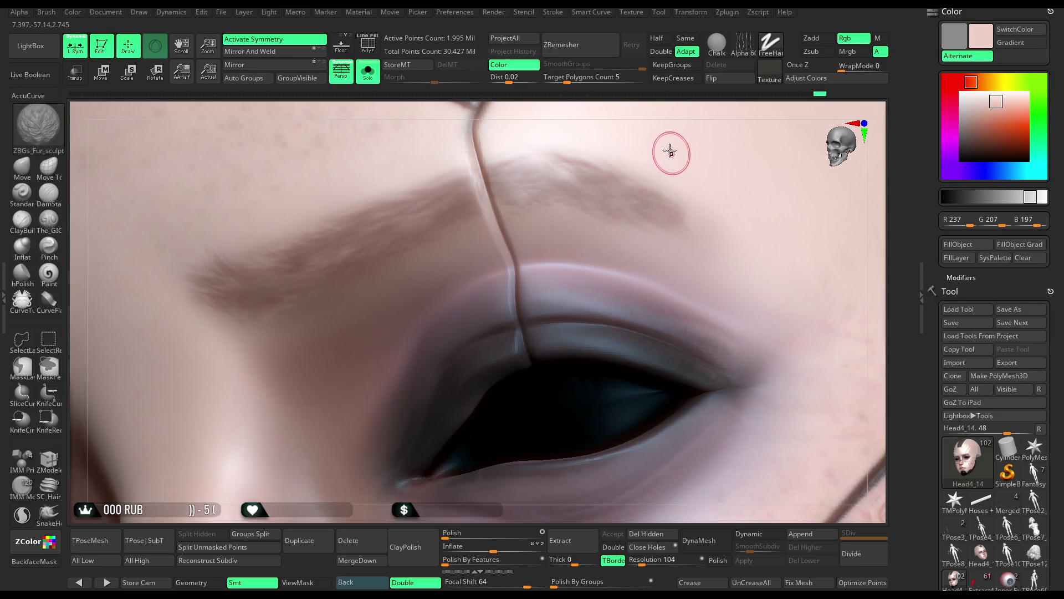
{"action": "right_click_drag", "start_coordinate": [673, 111], "coordinate": [428, 237]}
{"action": "left_click_drag", "start_coordinate": [497, 195], "coordinate": [689, 225]}
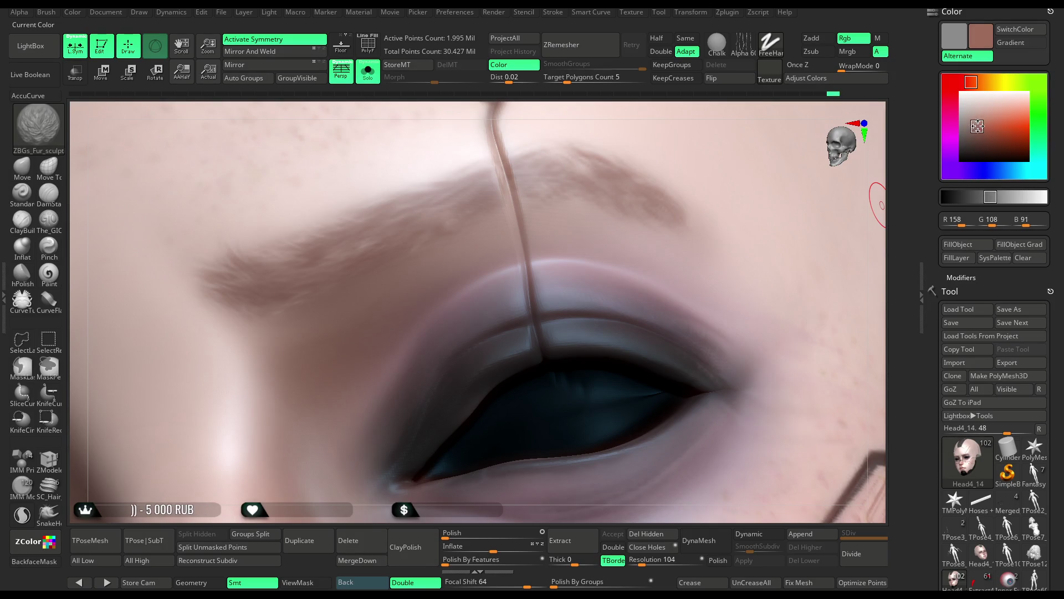
Choose a warmer muted brown and repaint the eyebrow from its inner end outward.
{"action": "left_click_drag", "start_coordinate": [980, 129], "coordinate": [333, 246]}
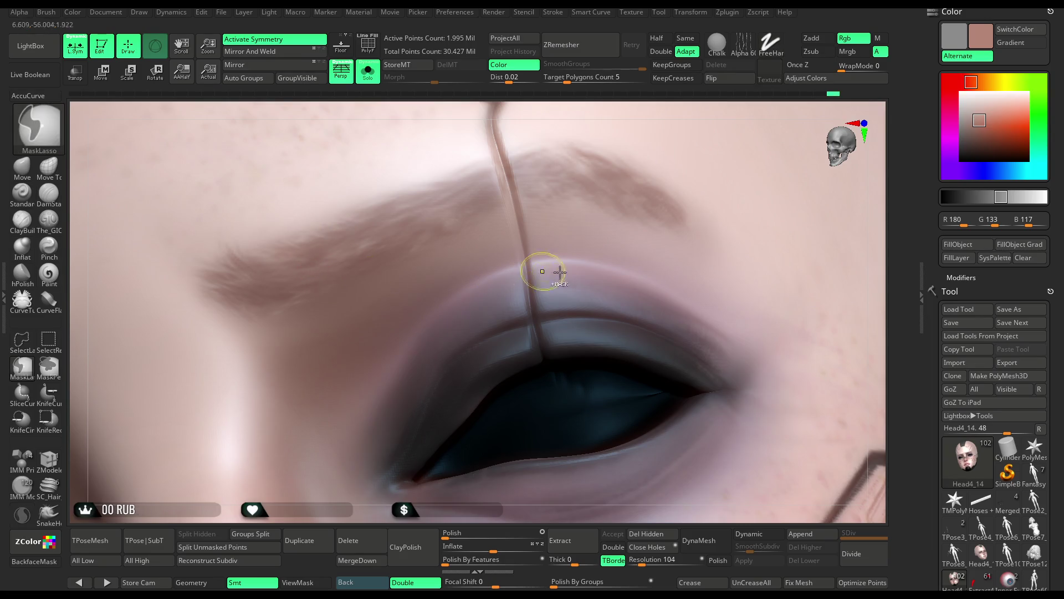
{"action": "left_click_drag", "start_coordinate": [980, 120], "coordinate": [379, 219]}
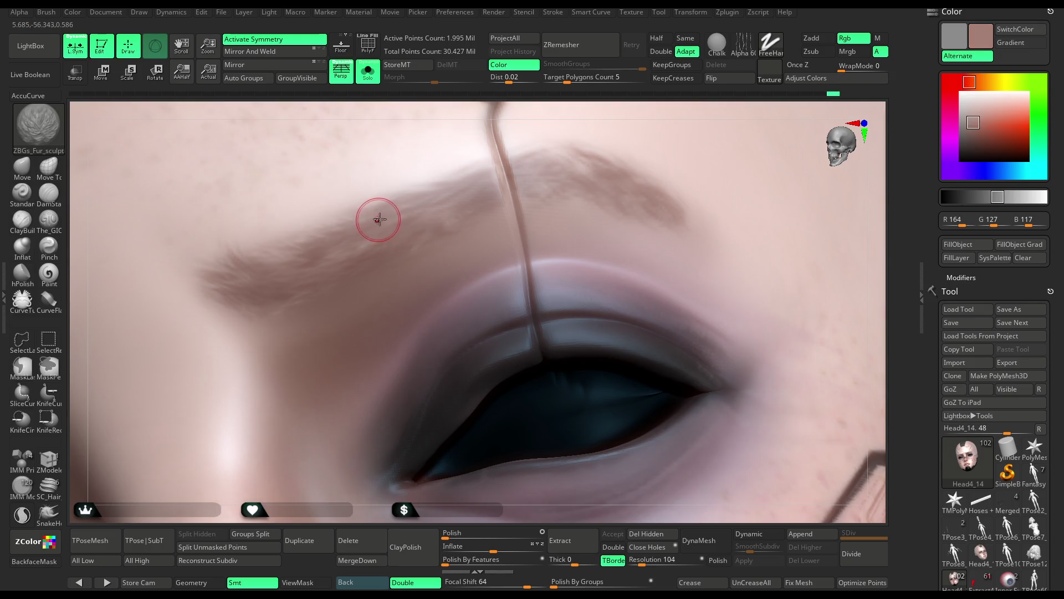
{"action": "left_click", "coordinate": [981, 122]}
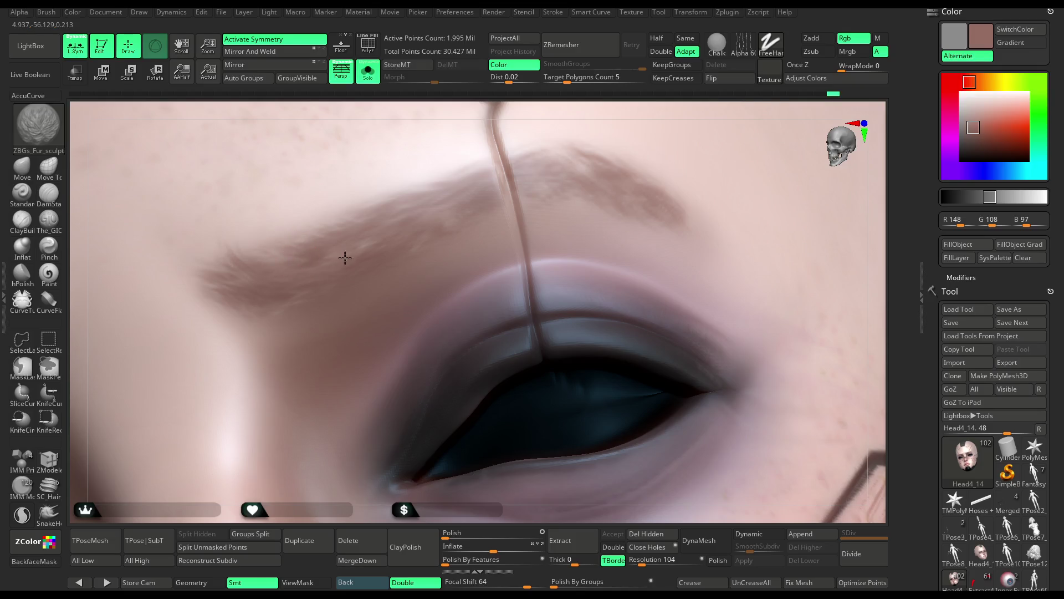
{"action": "mouse_move", "coordinate": [288, 277]}
{"action": "left_mouse_down"}
{"action": "mouse_move", "coordinate": [224, 290]}
{"action": "mouse_move", "coordinate": [223, 262]}
{"action": "left_mouse_up"}
{"action": "left_click_drag", "start_coordinate": [255, 309], "coordinate": [225, 307]}
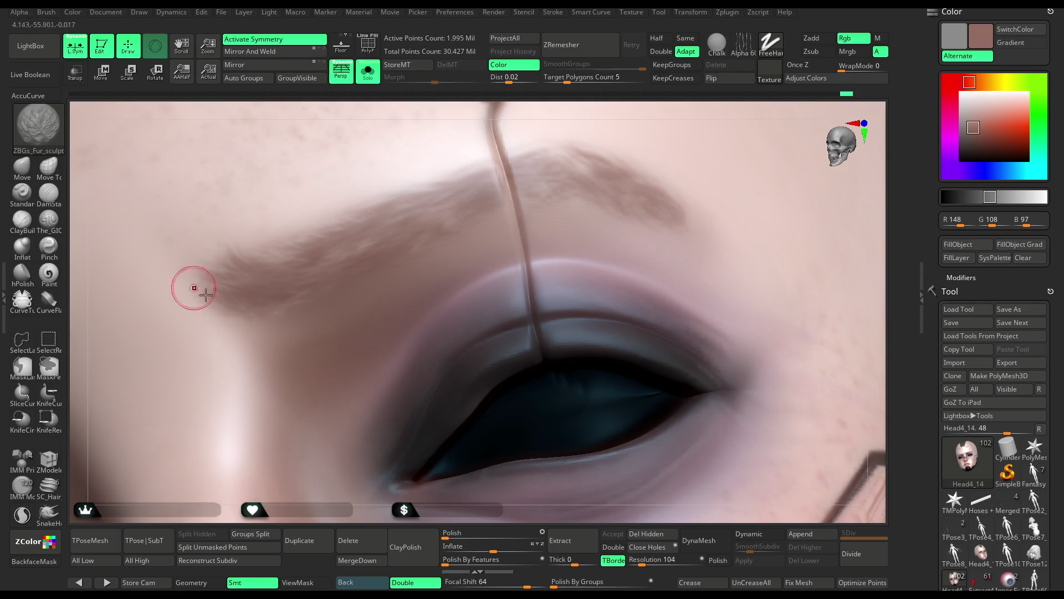
{"action": "left_click_drag", "start_coordinate": [279, 245], "coordinate": [390, 214]}
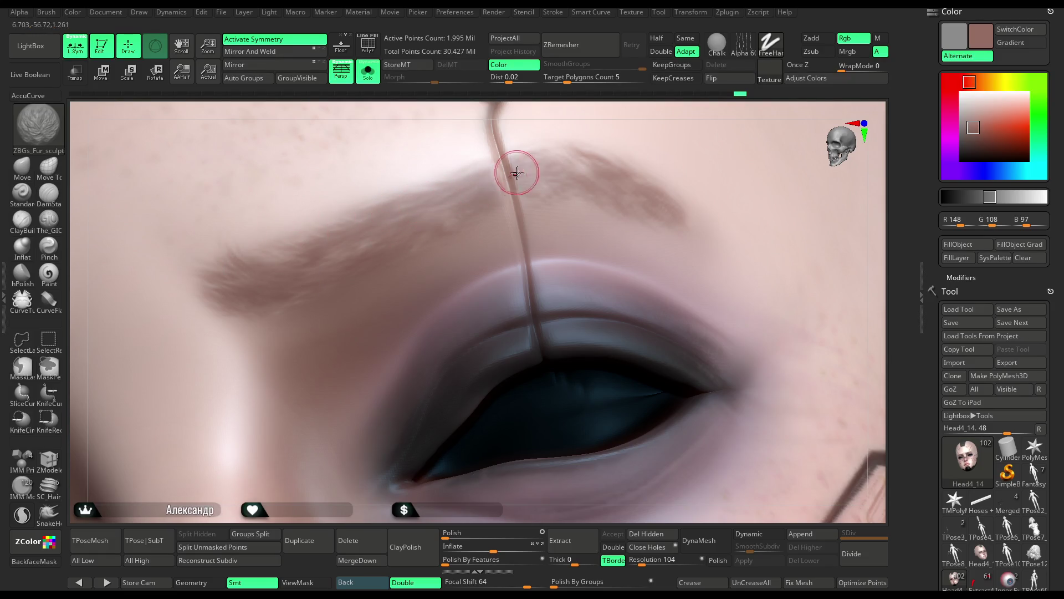
{"action": "left_click_drag", "start_coordinate": [437, 222], "coordinate": [388, 233]}
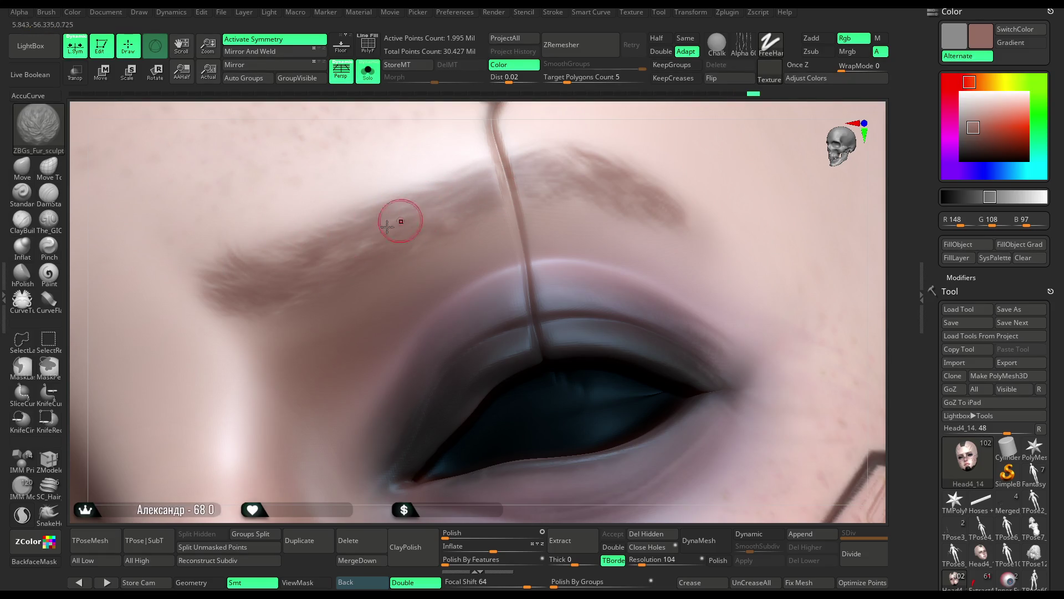
{"action": "left_click_drag", "start_coordinate": [442, 200], "coordinate": [541, 181]}
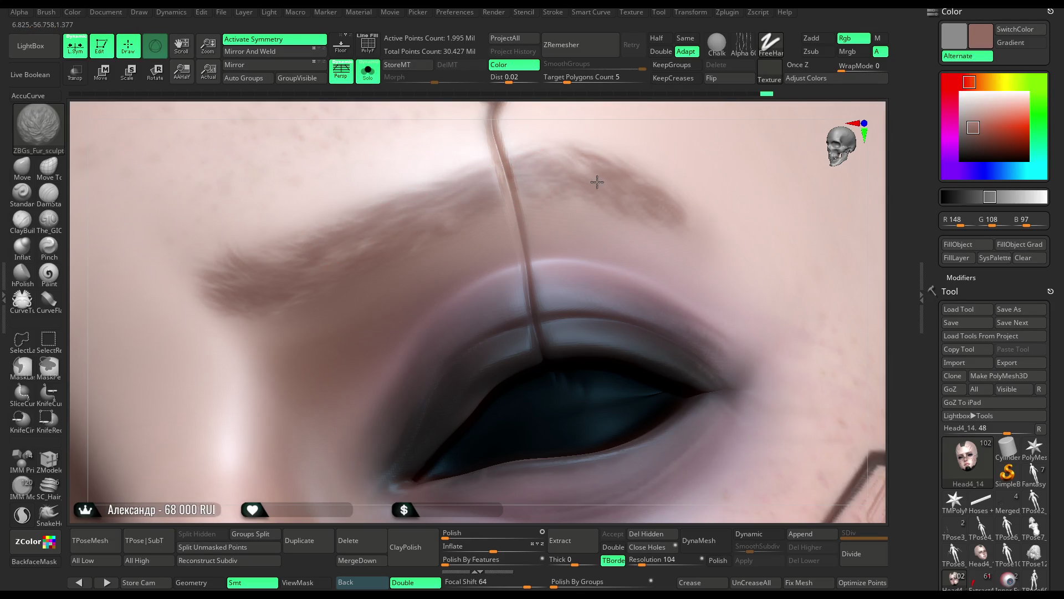
Sample nearby skin tones, ending at pale pink R243 G214 B206, and feather the brow edges.
{"action": "right_click_drag", "start_coordinate": [672, 114], "coordinate": [612, 209]}
{"action": "key", "text": "c"}
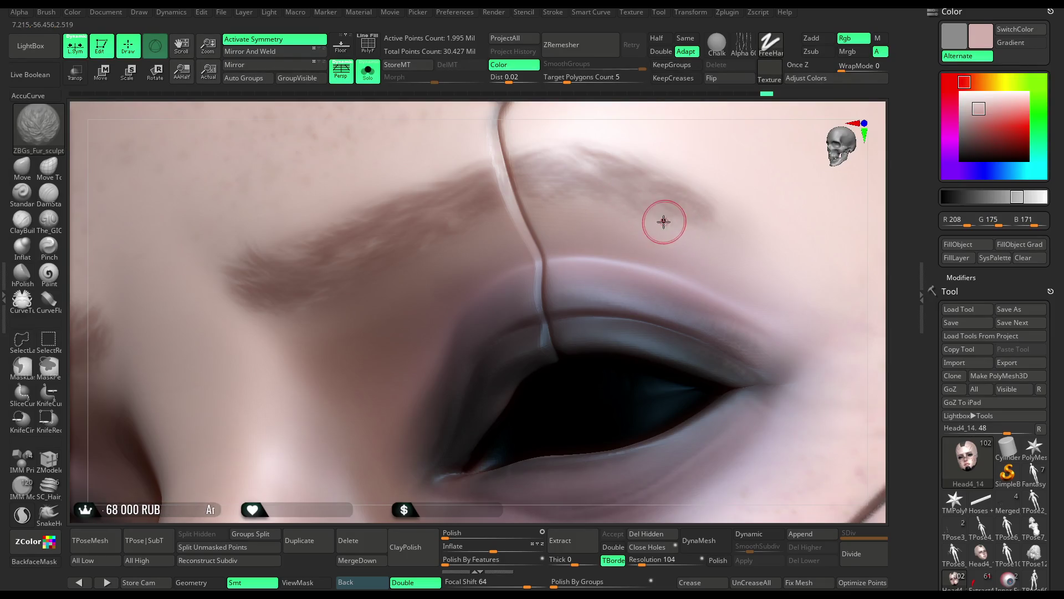
{"action": "left_click_drag", "start_coordinate": [665, 221], "coordinate": [672, 217]}
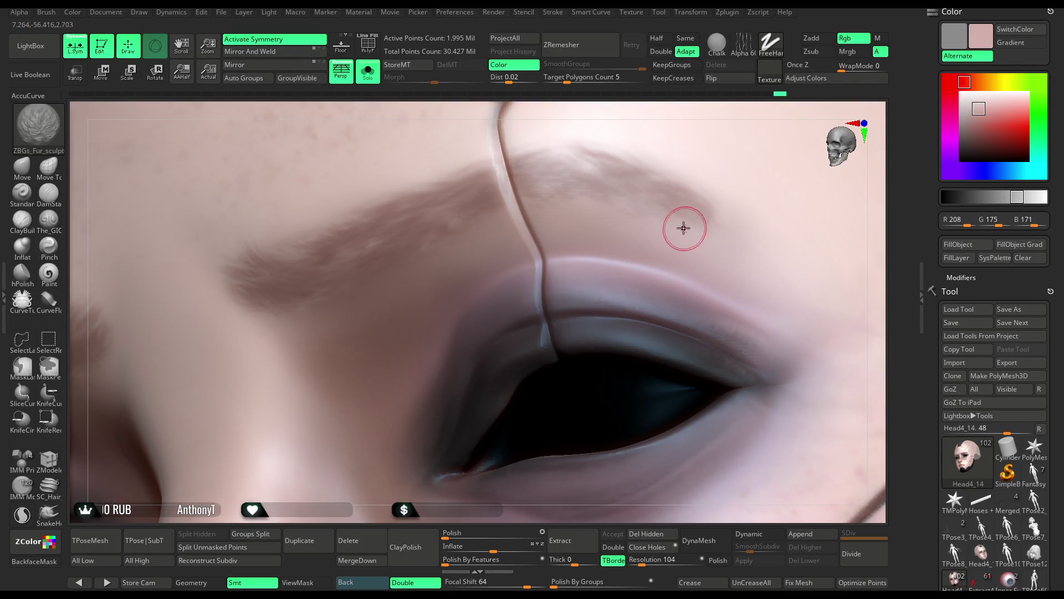
{"action": "key", "text": "c"}
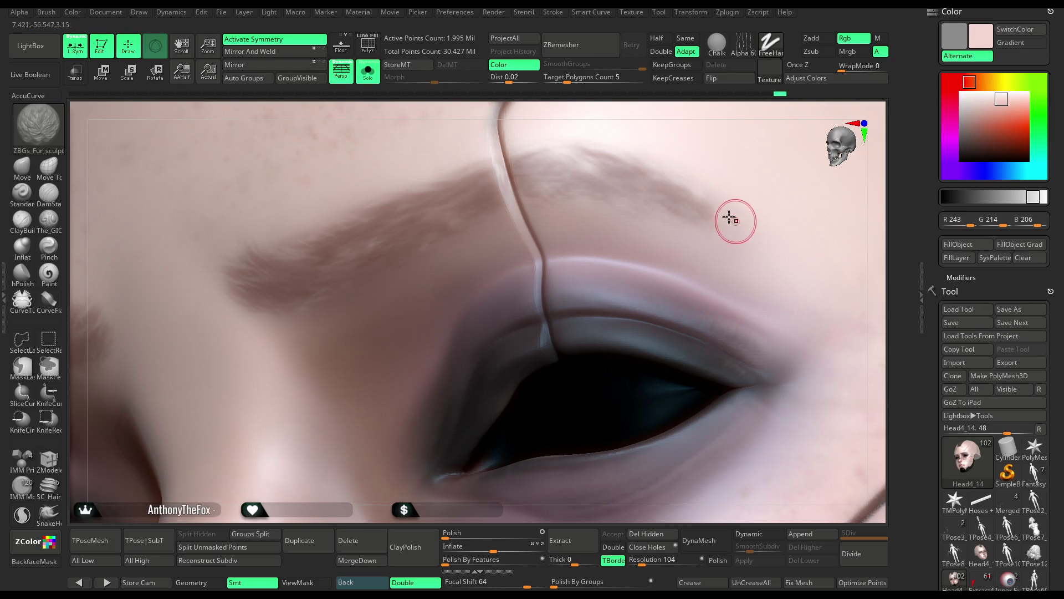
{"action": "left_click_drag", "start_coordinate": [709, 211], "coordinate": [693, 205]}
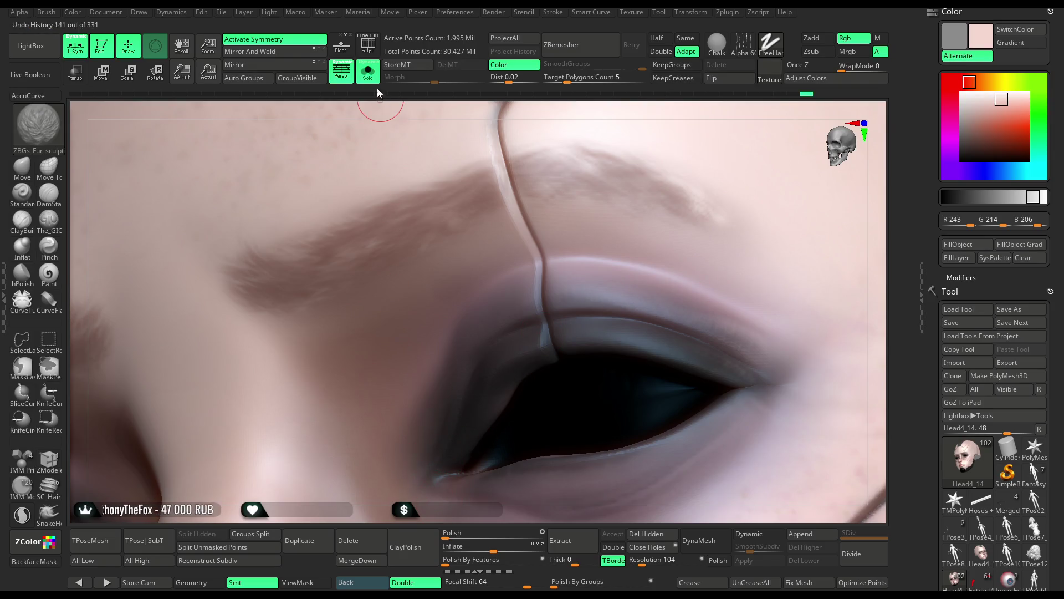
Show the lashes, eyeball and hair again, zoom out to the full figure, then back to the eye.
{"action": "left_click", "coordinate": [368, 78]}
{"action": "mouse_move", "coordinate": [438, 512]}
{"action": "left_mouse_down", "text": "alt"}
{"action": "mouse_move", "coordinate": [824, 237]}
{"action": "mouse_move", "coordinate": [726, 237]}
{"action": "left_mouse_up", "text": "alt"}
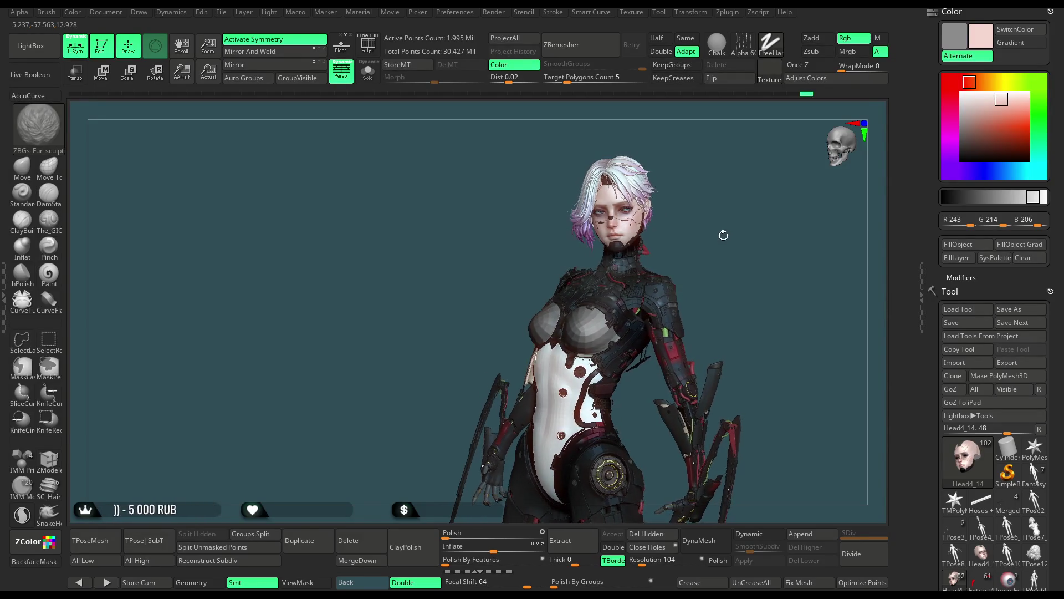
{"action": "left_click_drag", "start_coordinate": [726, 228], "coordinate": [715, 410]}
{"action": "mouse_move", "coordinate": [751, 275]}
{"action": "right_mouse_down", "text": "ctrl"}
{"action": "mouse_move", "coordinate": [831, 368]}
{"action": "mouse_move", "coordinate": [857, 312]}
{"action": "mouse_move", "coordinate": [863, 373]}
{"action": "mouse_move", "coordinate": [654, 353]}
{"action": "right_mouse_up", "text": "ctrl"}
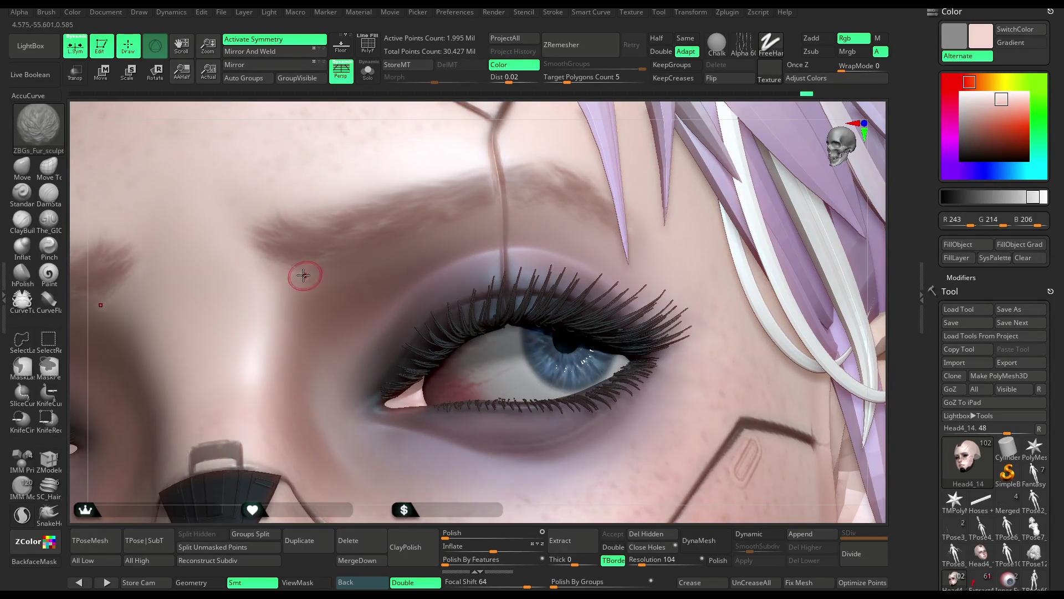
Briefly switch to lasso masking, then sample lighter skin tones beside the brow.
{"action": "key", "text": "ctrl"}
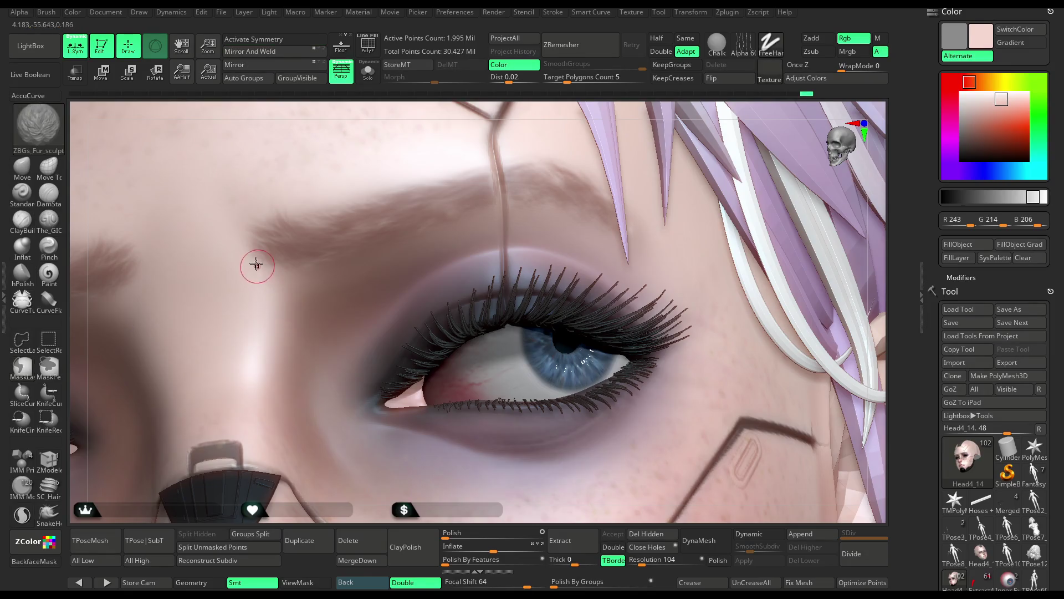
{"action": "key", "text": "space"}
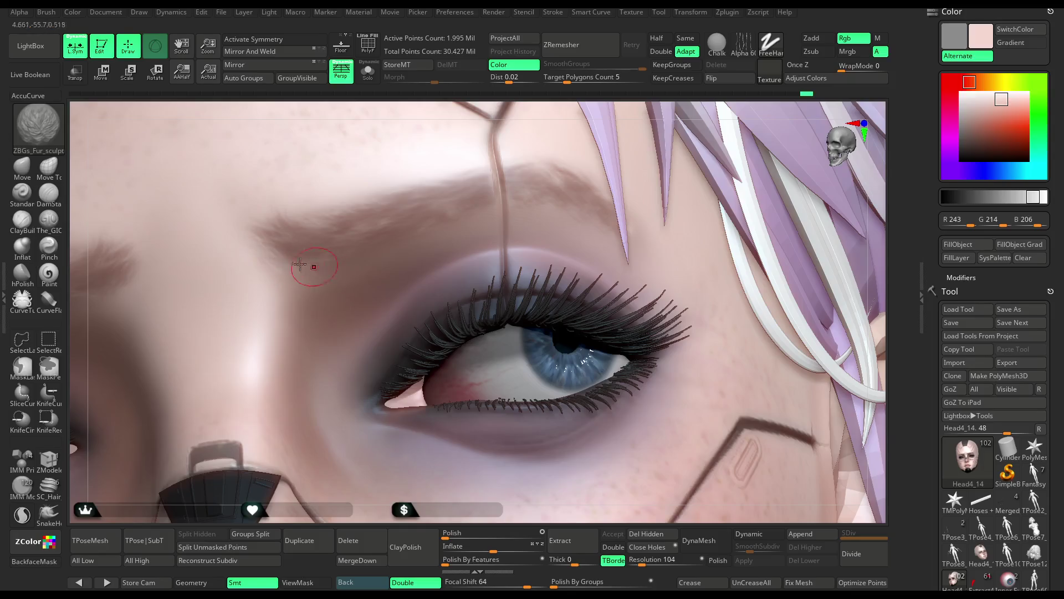
{"action": "key", "text": "c"}
{"action": "key", "text": "c"}
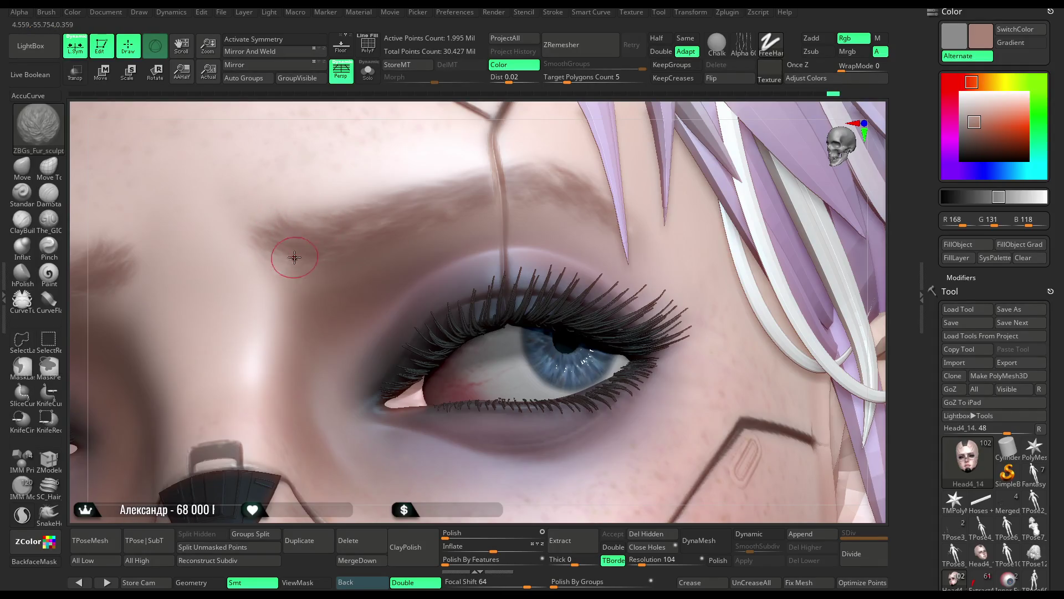
{"action": "key", "text": "c"}
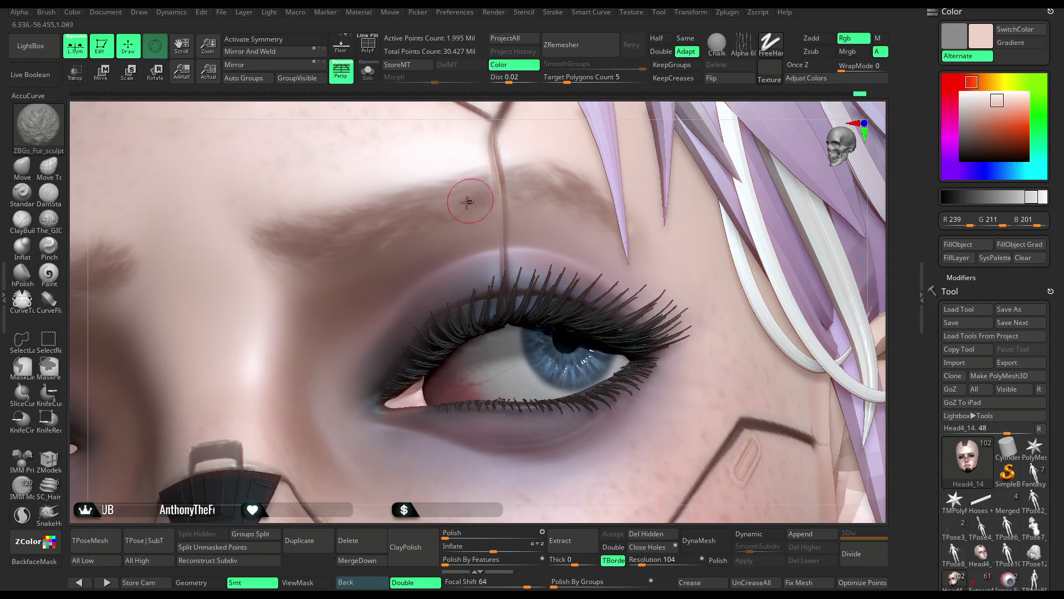
Try a faint brow stroke and undo it, then pull back to the whole face and hair.
{"action": "left_click_drag", "start_coordinate": [482, 181], "coordinate": [499, 171]}
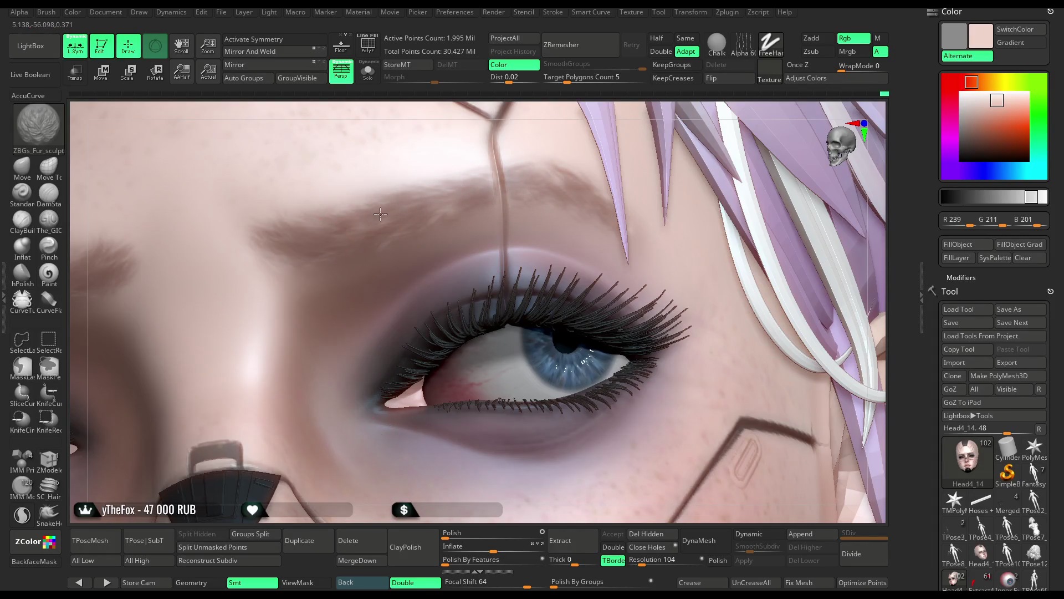
{"action": "key", "text": "ctrl+z"}
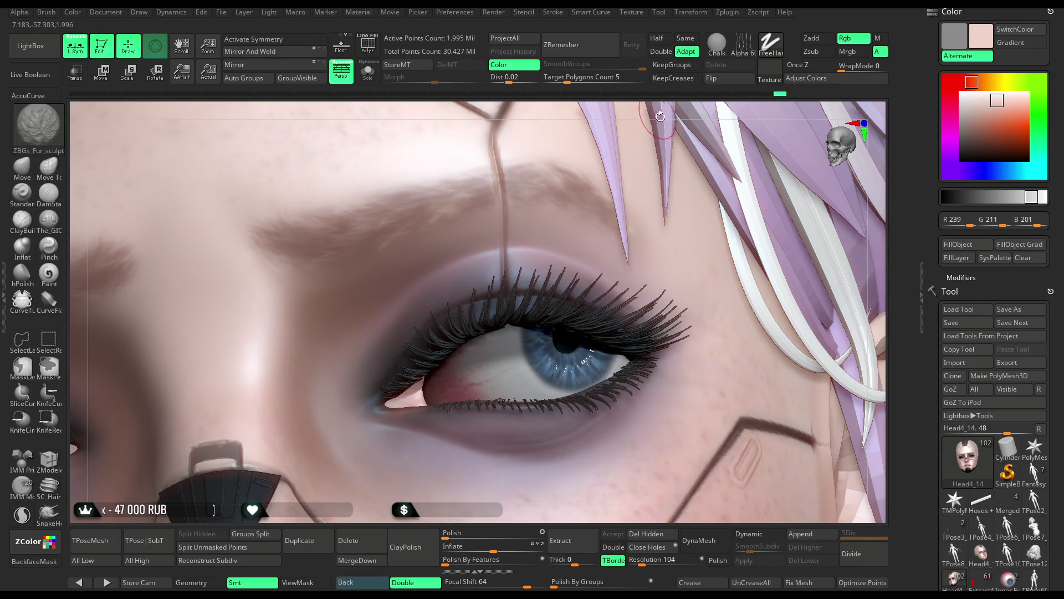
{"action": "right_click_drag", "start_coordinate": [660, 116], "coordinate": [556, 190]}
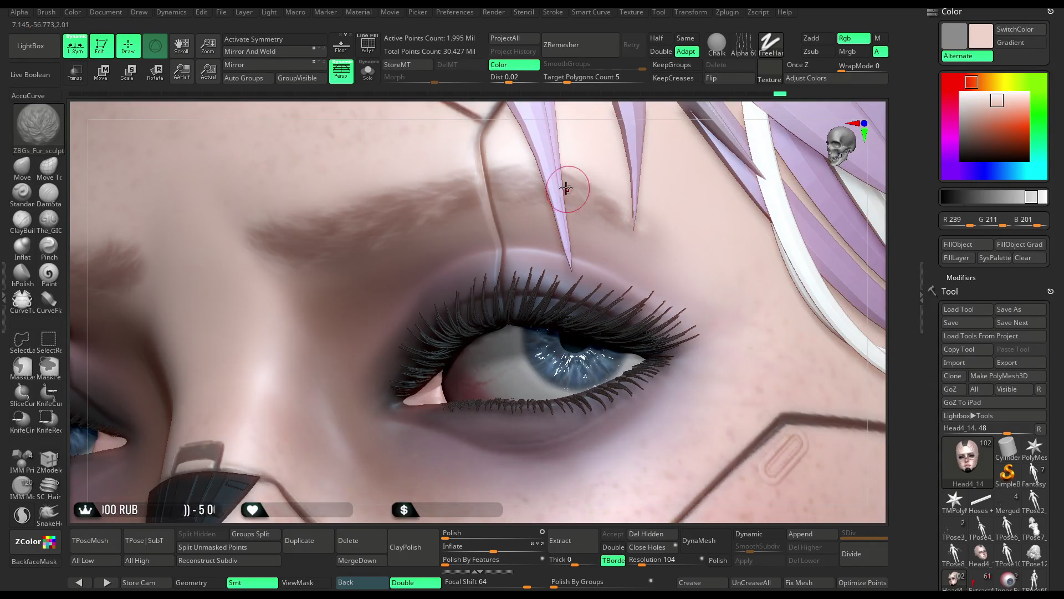
{"action": "mouse_move", "coordinate": [425, 512]}
{"action": "right_mouse_down", "text": "ctrl"}
{"action": "mouse_move", "coordinate": [405, 210]}
{"action": "mouse_move", "coordinate": [702, 214]}
{"action": "mouse_move", "coordinate": [694, 192]}
{"action": "mouse_move", "coordinate": [679, 259]}
{"action": "mouse_move", "coordinate": [721, 456]}
{"action": "mouse_move", "coordinate": [612, 417]}
{"action": "right_mouse_up", "text": "ctrl"}
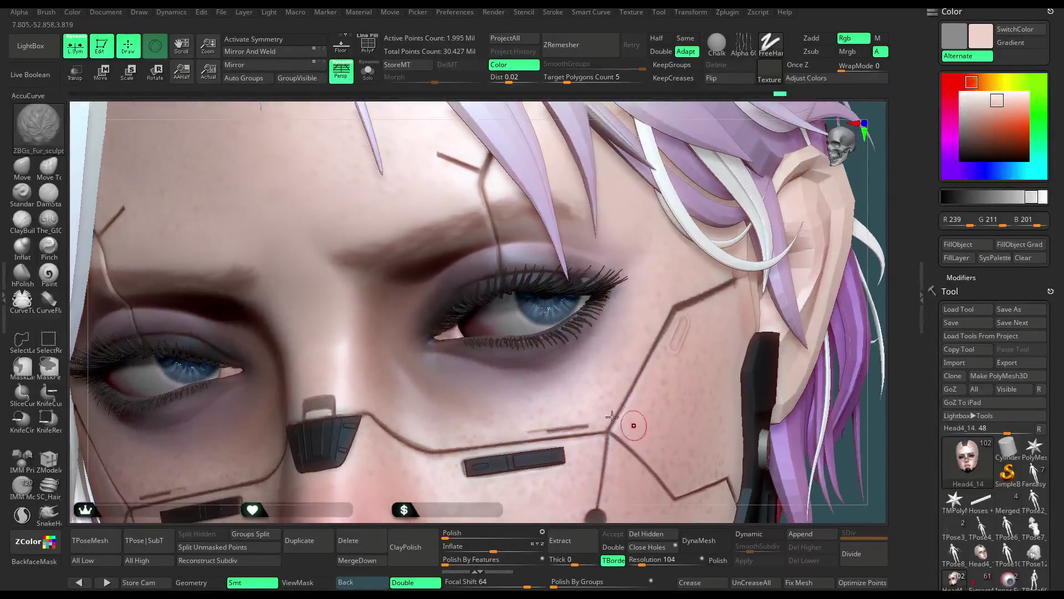
Isolate the head and switch to the Move brush, enlarged to cover the whole brow.
{"action": "left_click", "coordinate": [368, 71]}
{"action": "left_click", "coordinate": [22, 172]}
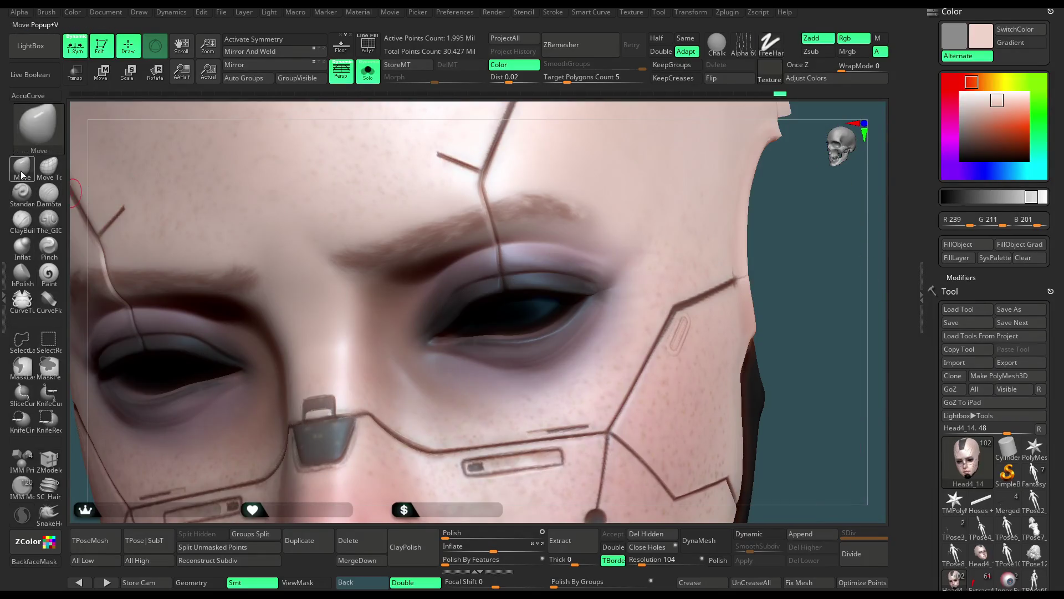
{"action": "key", "text": "space"}
{"action": "left_click_drag", "start_coordinate": [516, 183], "coordinate": [539, 185]}
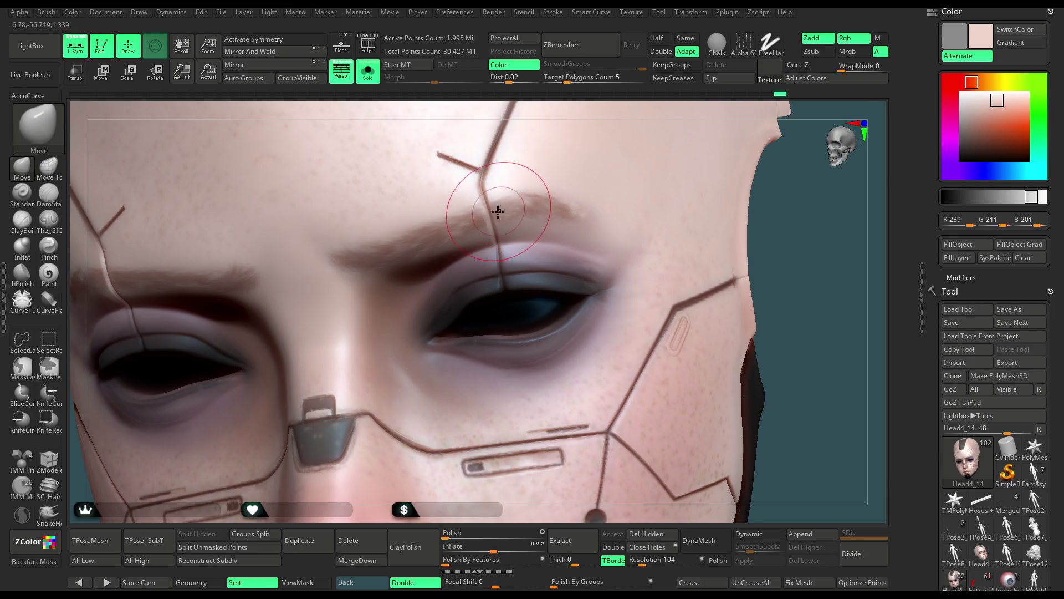
{"action": "right_click_drag", "start_coordinate": [606, 186], "coordinate": [499, 213]}
{"action": "key", "text": "space"}
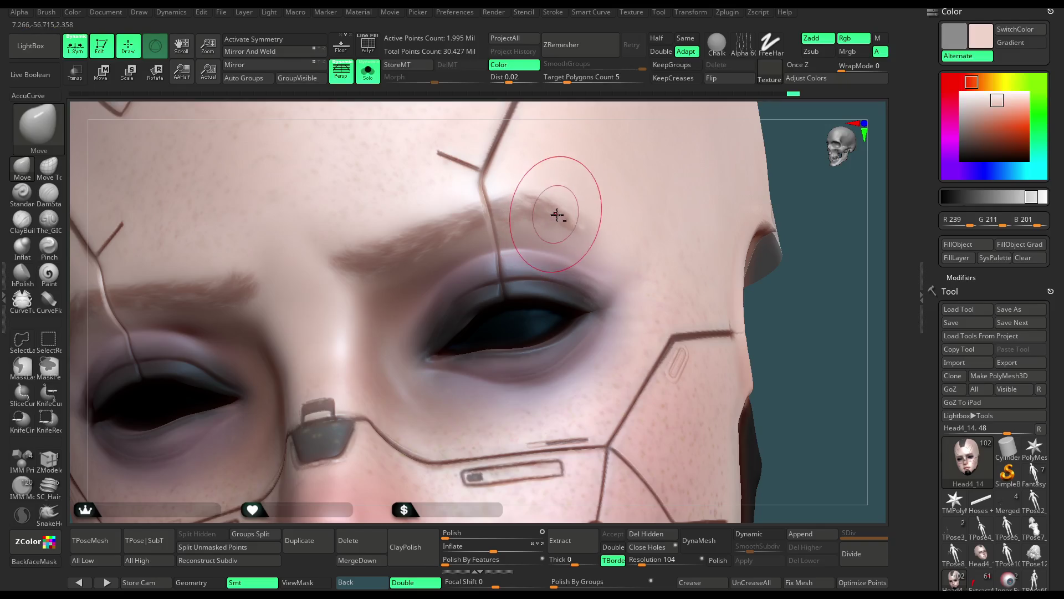
{"action": "right_click_drag", "start_coordinate": [627, 138], "coordinate": [571, 215]}
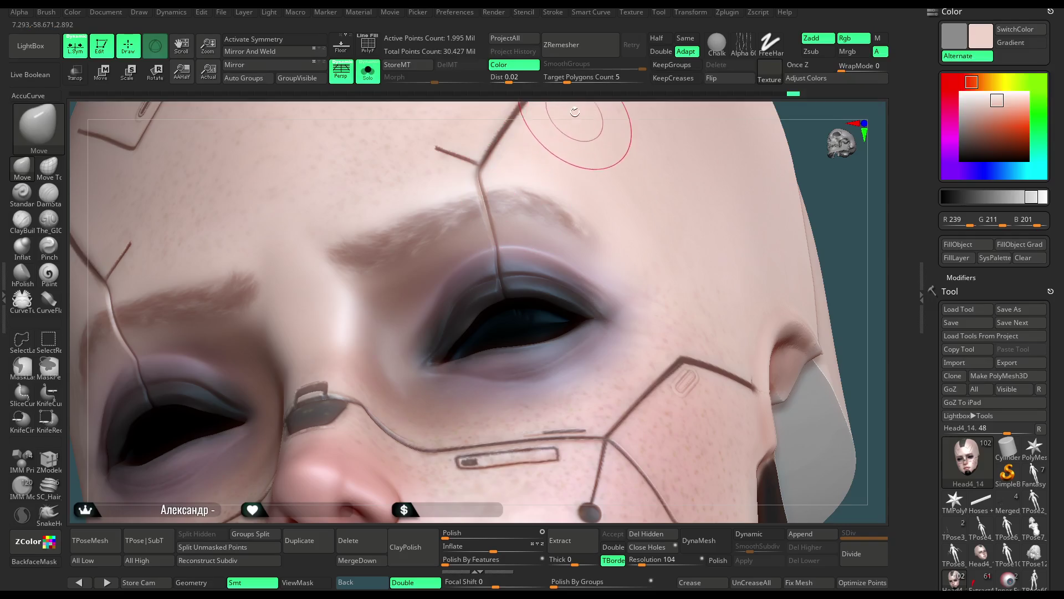
{"action": "right_click_drag", "start_coordinate": [575, 112], "coordinate": [510, 209]}
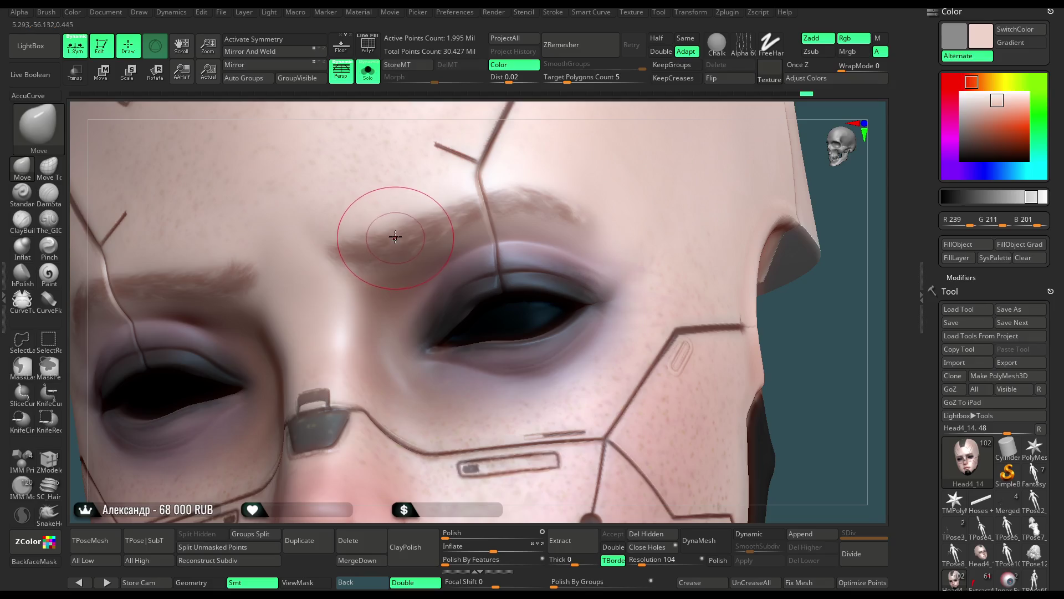
Turn on symmetry and reshape both brows with broad mirrored push strokes.
{"action": "key", "text": "ctrl"}
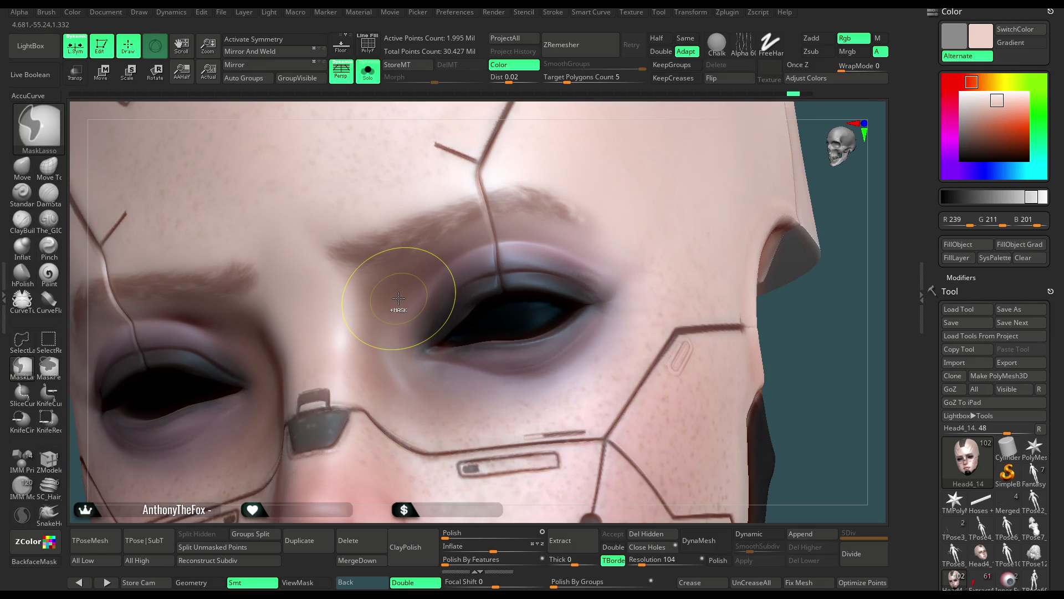
{"action": "key", "text": "x"}
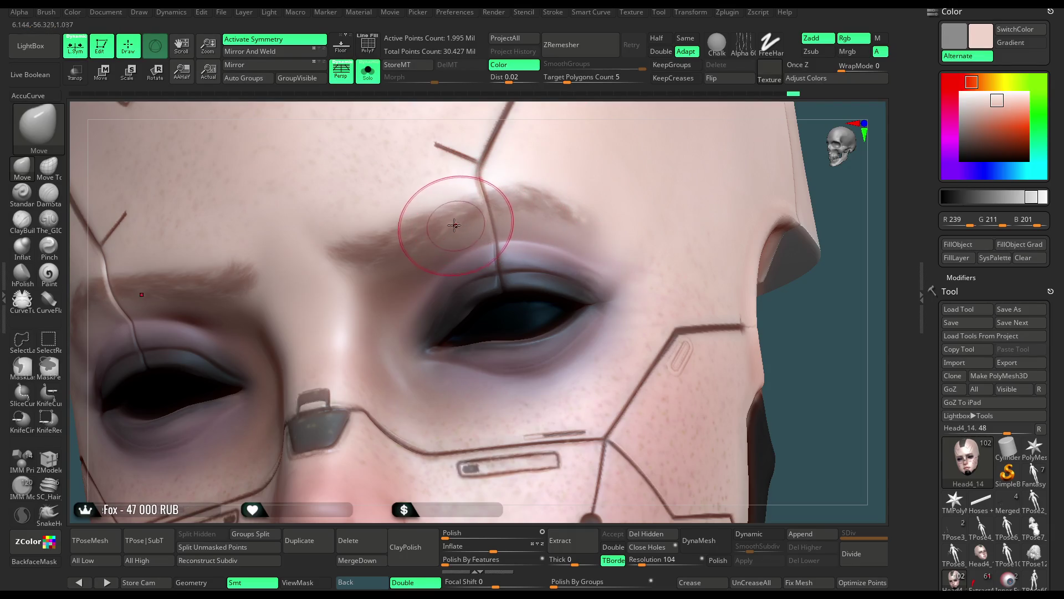
{"action": "left_click_drag", "start_coordinate": [440, 213], "coordinate": [382, 250]}
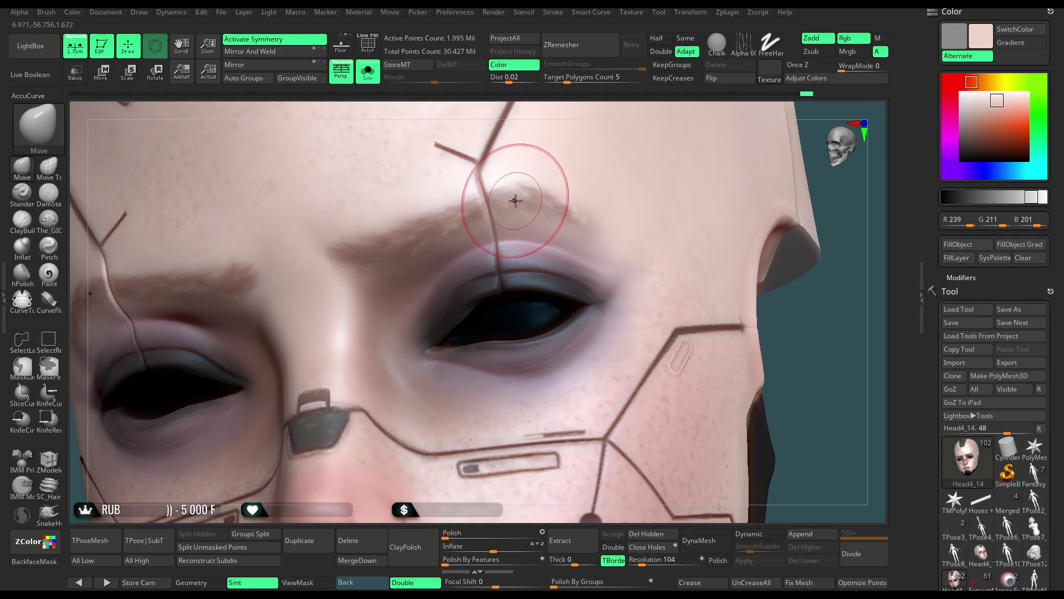
{"action": "left_click_drag", "start_coordinate": [810, 351], "coordinate": [570, 234], "text": "alt"}
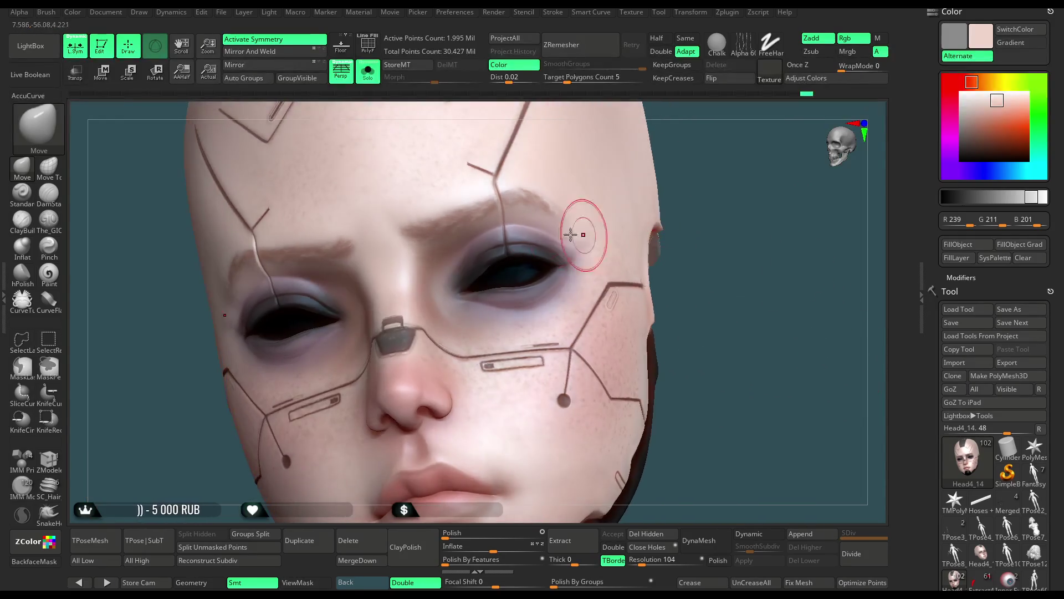
{"action": "left_click_drag", "start_coordinate": [487, 178], "coordinate": [499, 195]}
{"action": "mouse_move", "coordinate": [736, 169]}
{"action": "left_mouse_down", "text": "alt"}
{"action": "mouse_move", "coordinate": [724, 176]}
{"action": "mouse_move", "coordinate": [714, 167]}
{"action": "left_mouse_up", "text": "alt"}
{"action": "mouse_move", "coordinate": [721, 210]}
{"action": "left_mouse_down"}
{"action": "mouse_move", "coordinate": [606, 249]}
{"action": "mouse_move", "coordinate": [640, 229]}
{"action": "left_mouse_up"}
Reload the ZBGs_Fur_sculpt brush for colour-only painting at Focal Shift 64.
{"action": "key", "text": "space"}
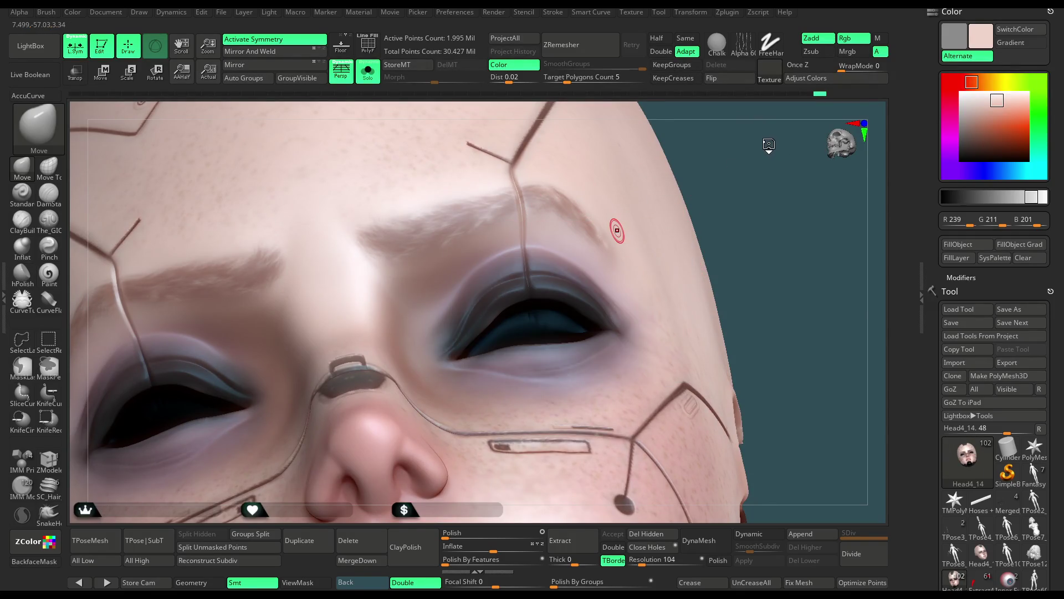
{"action": "key", "text": "b"}
{"action": "left_click", "coordinate": [910, 157]}
{"action": "left_click_drag", "start_coordinate": [732, 190], "coordinate": [740, 195]}
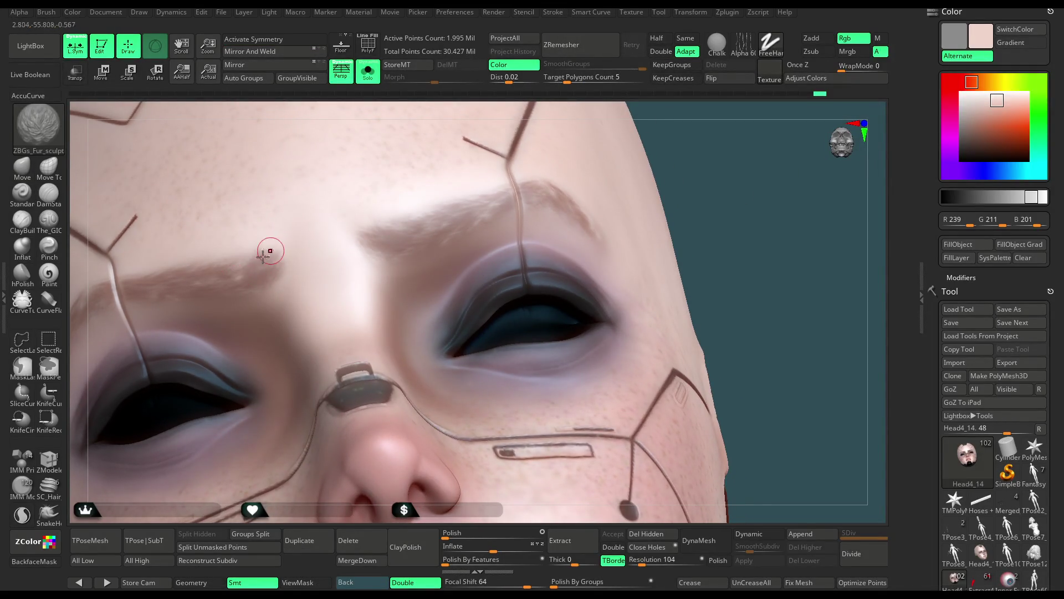
Rotate the face to a new angle and pick a warm tan in the Color picker.
{"action": "key", "text": "ctrl"}
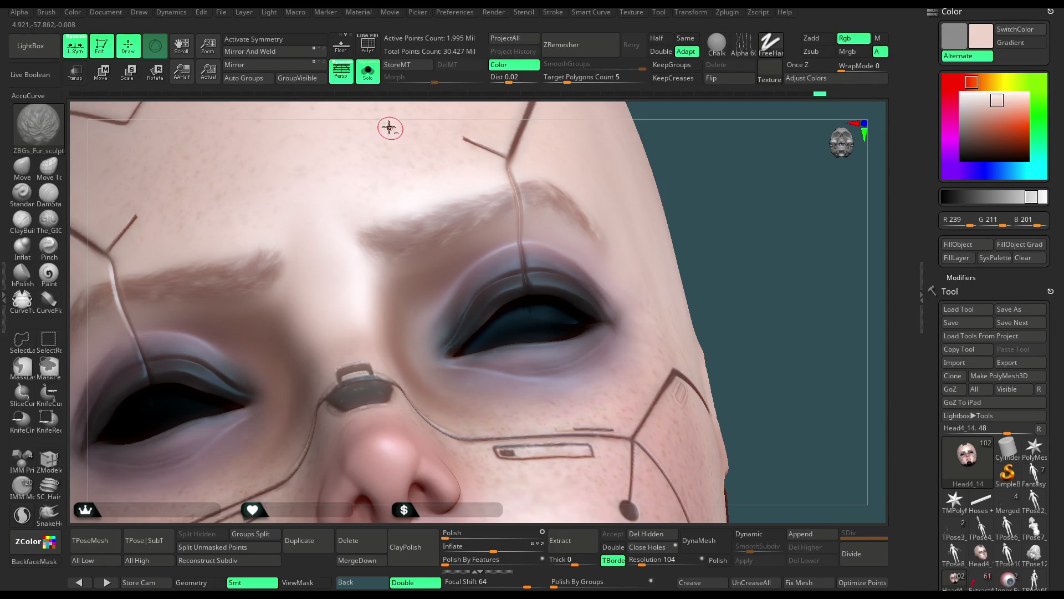
{"action": "right_click_drag", "start_coordinate": [389, 128], "coordinate": [183, 290]}
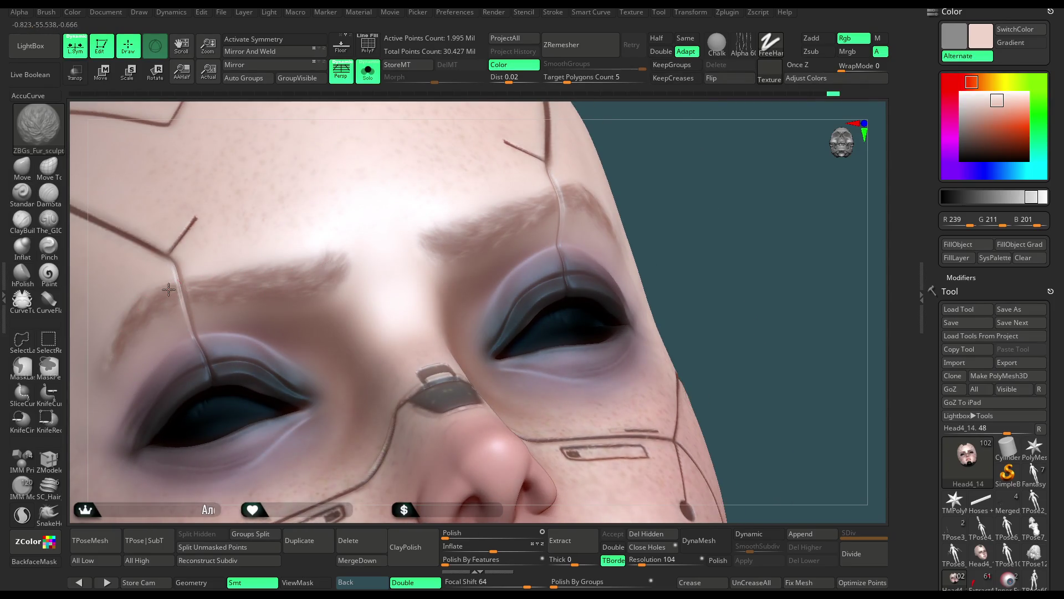
{"action": "right_click_drag", "start_coordinate": [704, 206], "coordinate": [646, 218]}
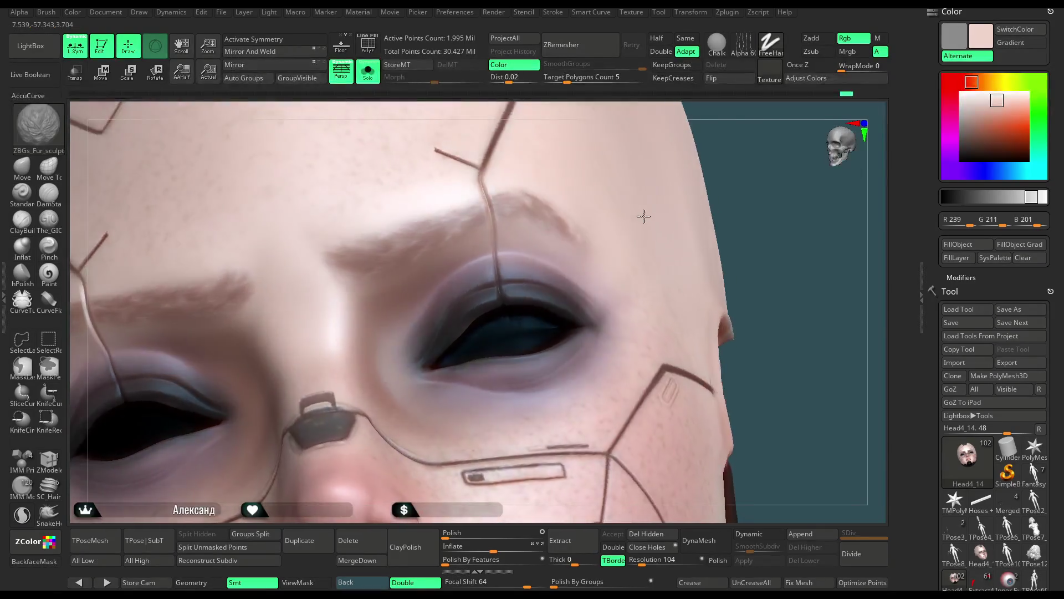
{"action": "left_click", "coordinate": [987, 119]}
{"action": "left_click_drag", "start_coordinate": [986, 120], "coordinate": [982, 116]}
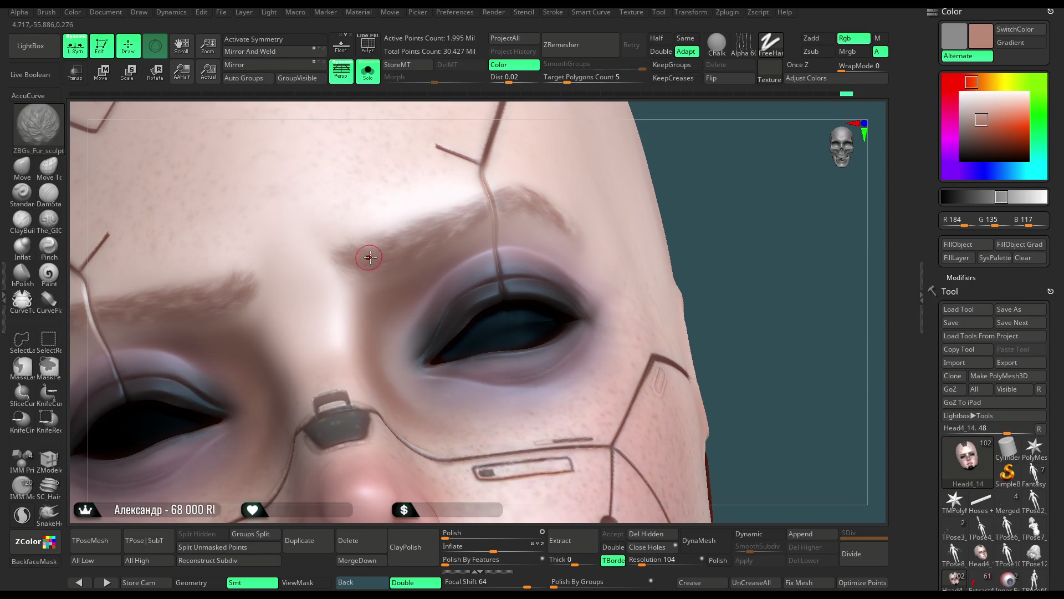
Darken the colour to brow brown R128 G93 B81 and turn on mirrored painting.
{"action": "key", "text": "ctrl"}
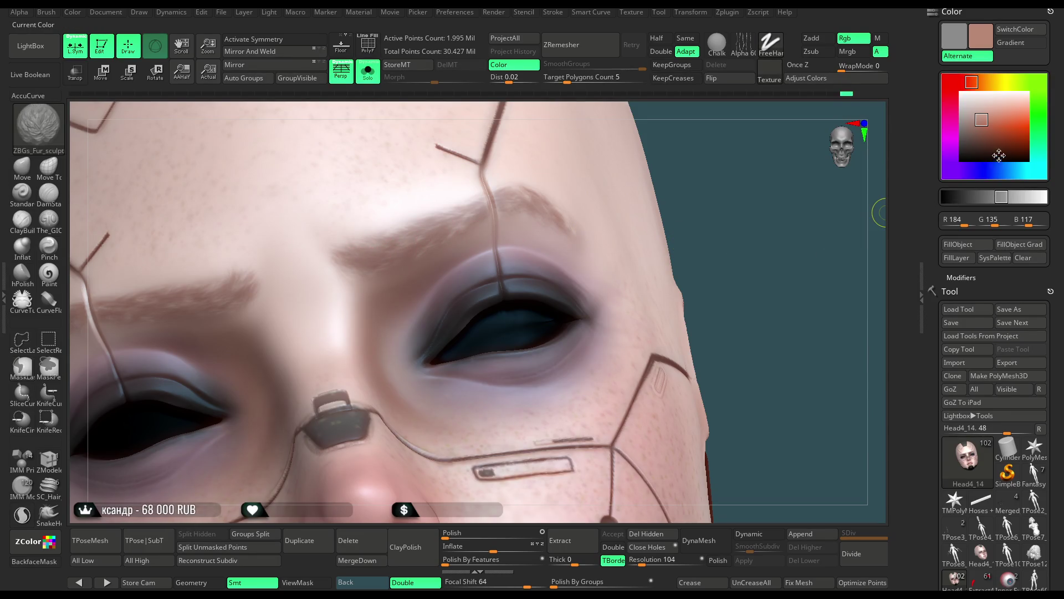
{"action": "left_click_drag", "start_coordinate": [984, 121], "coordinate": [969, 125]}
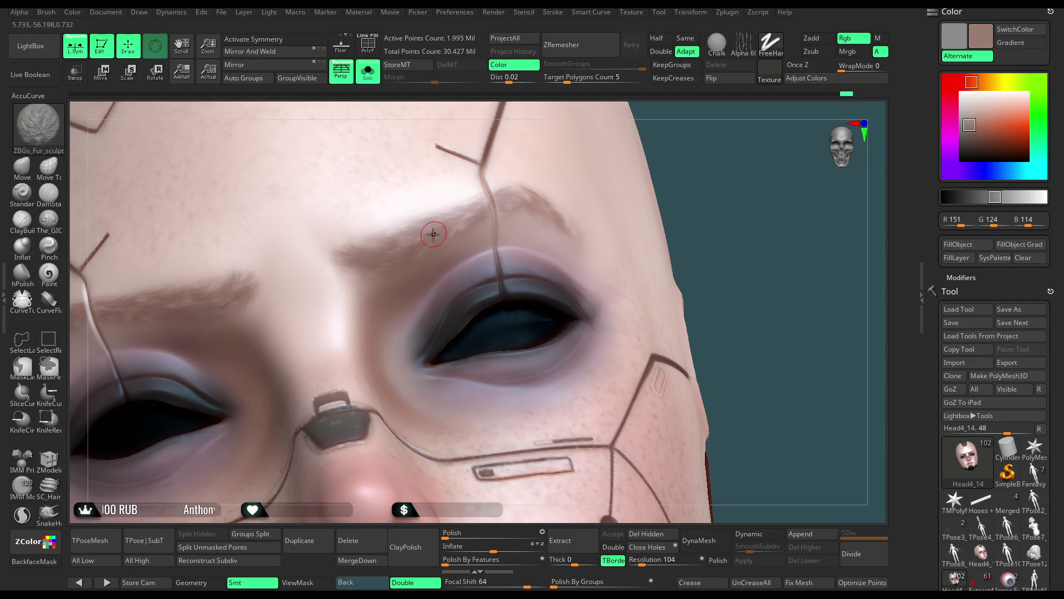
{"action": "left_click_drag", "start_coordinate": [969, 127], "coordinate": [976, 131]}
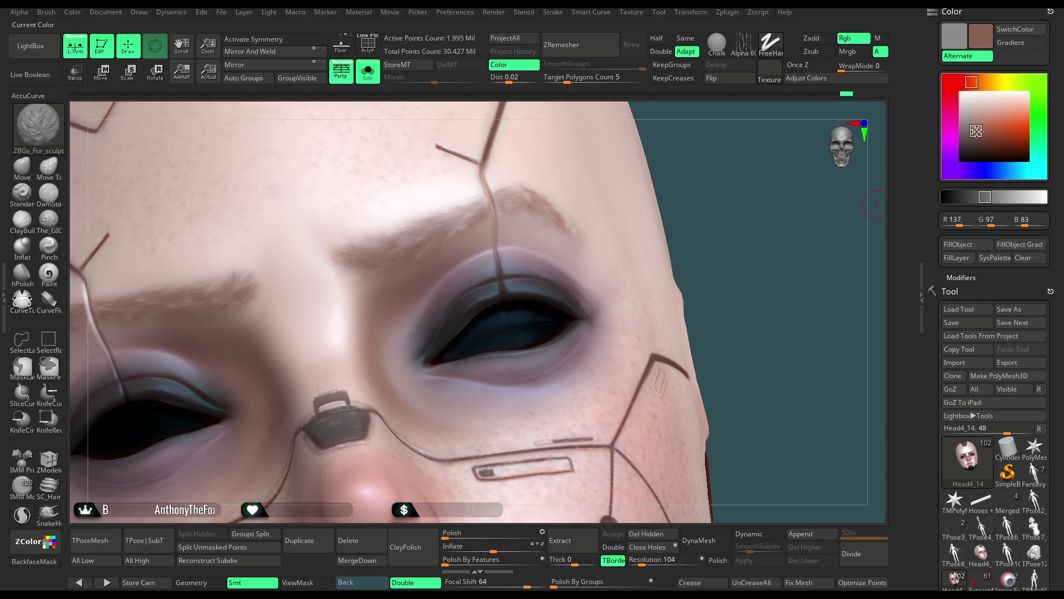
{"action": "key", "text": "space"}
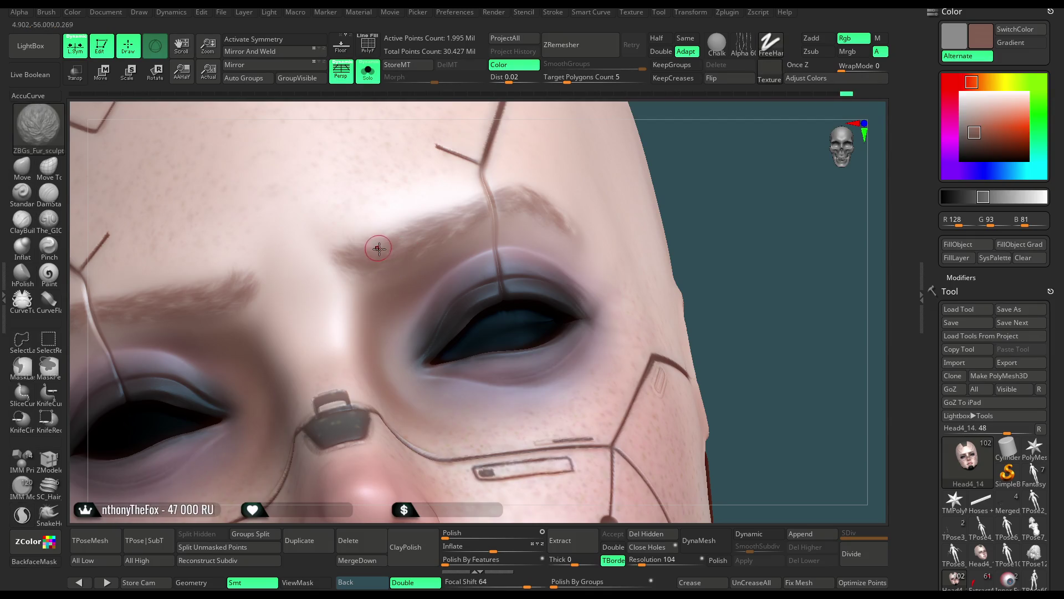
{"action": "key", "text": "x"}
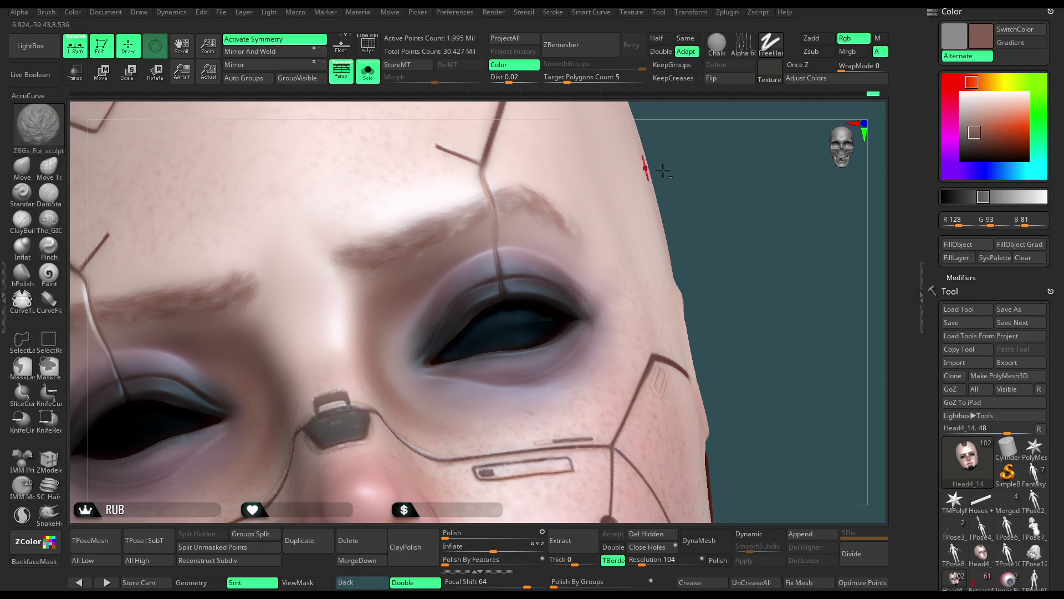
{"action": "left_click_drag", "start_coordinate": [663, 171], "coordinate": [487, 224]}
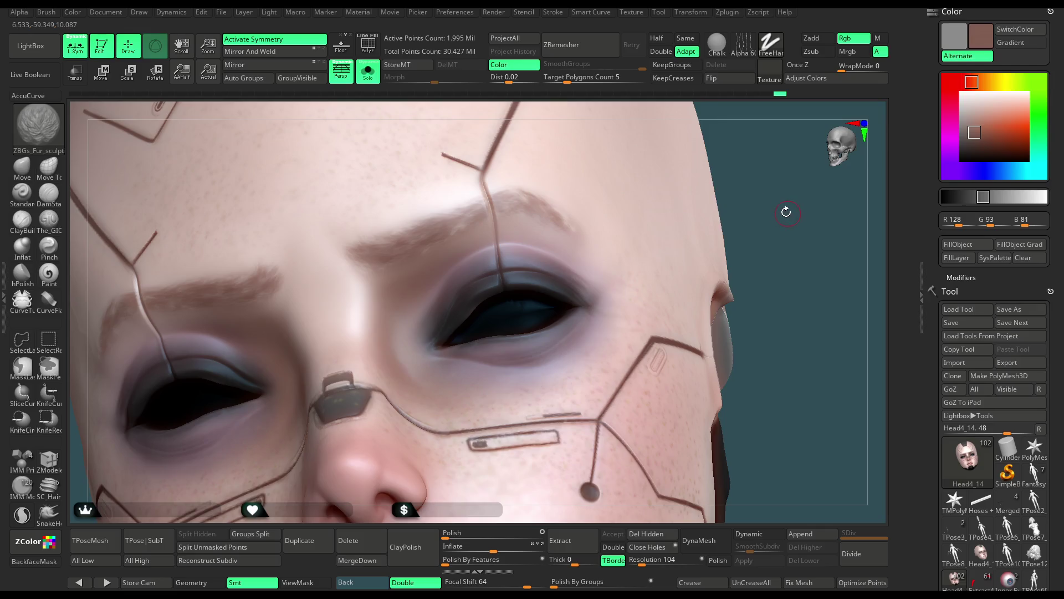
Frame the head, show the hair again and orbit to inspect the painted face.
{"action": "key", "text": "f"}
{"action": "left_click", "coordinate": [368, 71]}
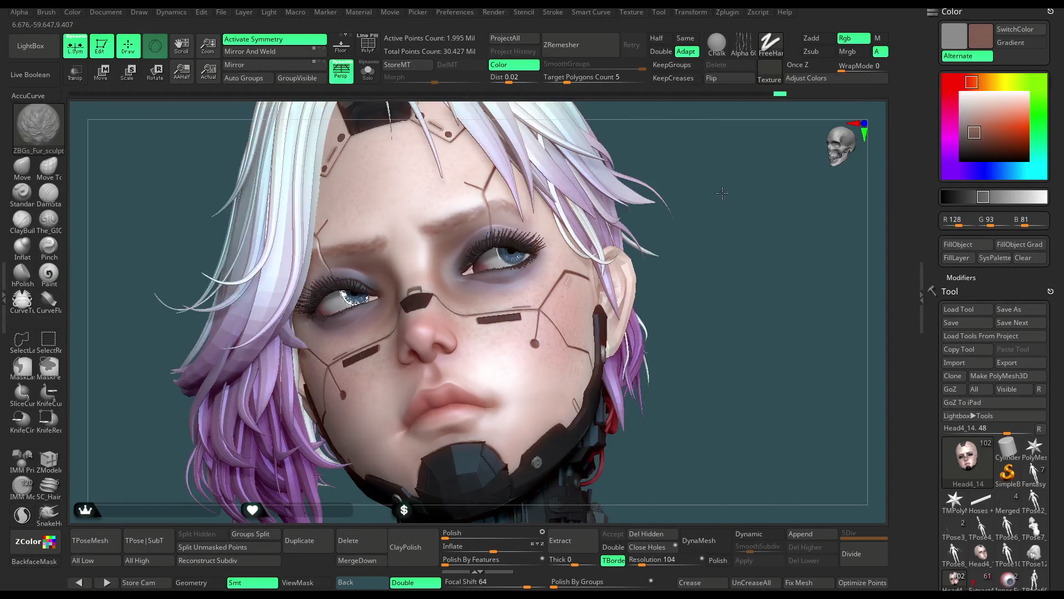
{"action": "scroll", "coordinate": [482, 218], "scroll_direction": "up", "scroll_amount": 3}
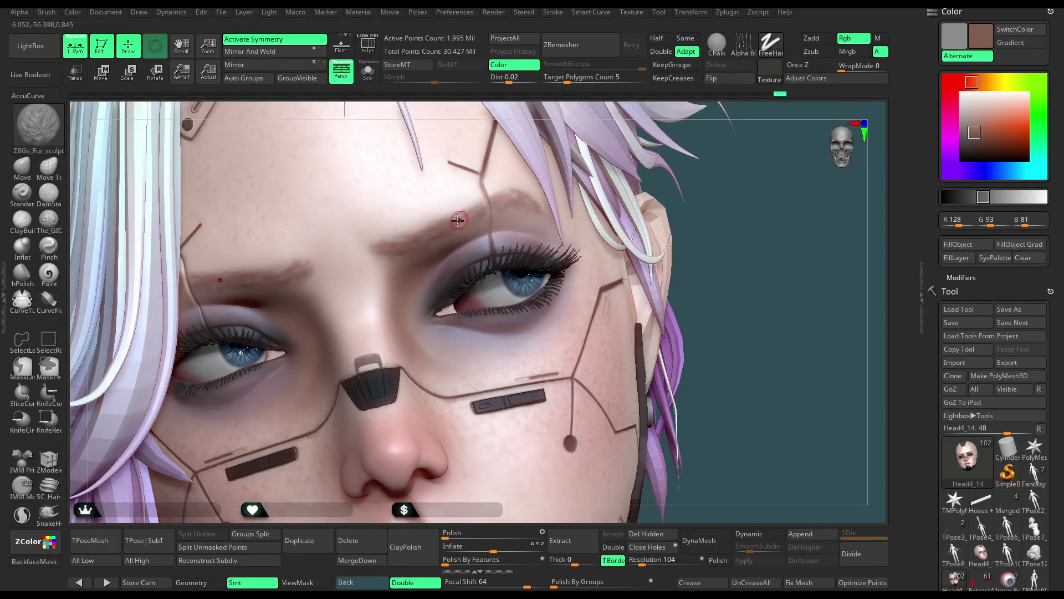
{"action": "key", "text": "space"}
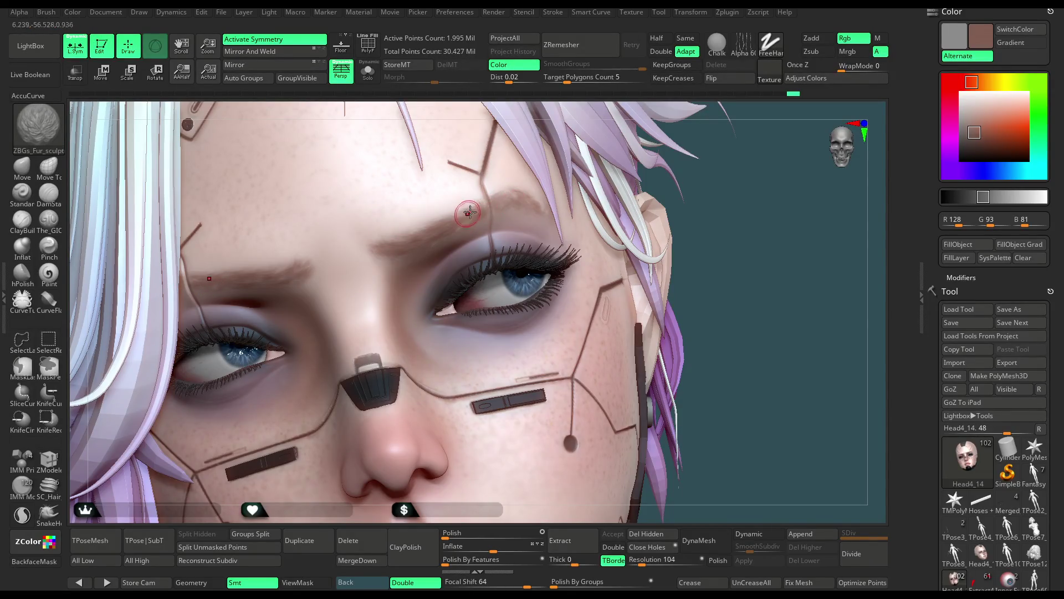
{"action": "scroll", "coordinate": [709, 230], "scroll_direction": "down", "scroll_amount": 3}
{"action": "mouse_move", "coordinate": [710, 230]}
{"action": "left_mouse_down"}
{"action": "mouse_move", "coordinate": [761, 244]}
{"action": "mouse_move", "coordinate": [353, 256]}
{"action": "left_mouse_up"}
{"action": "scroll", "coordinate": [761, 244], "scroll_direction": "up", "scroll_amount": 2}
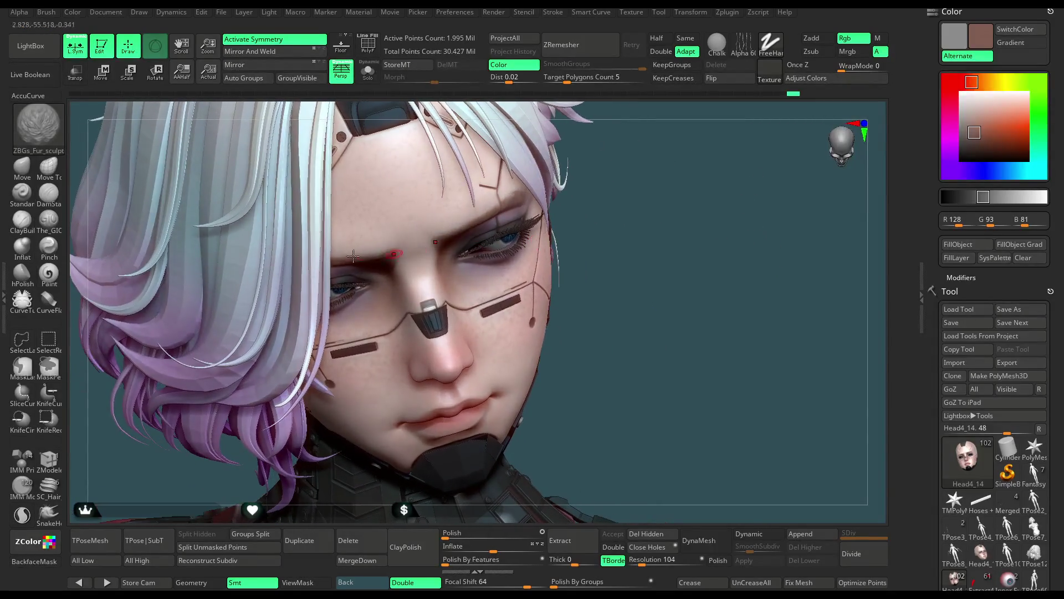
Switch to the Move brush, isolate the head without hair, and set draw size about 97.
{"action": "left_click", "coordinate": [23, 169]}
{"action": "key", "text": "space"}
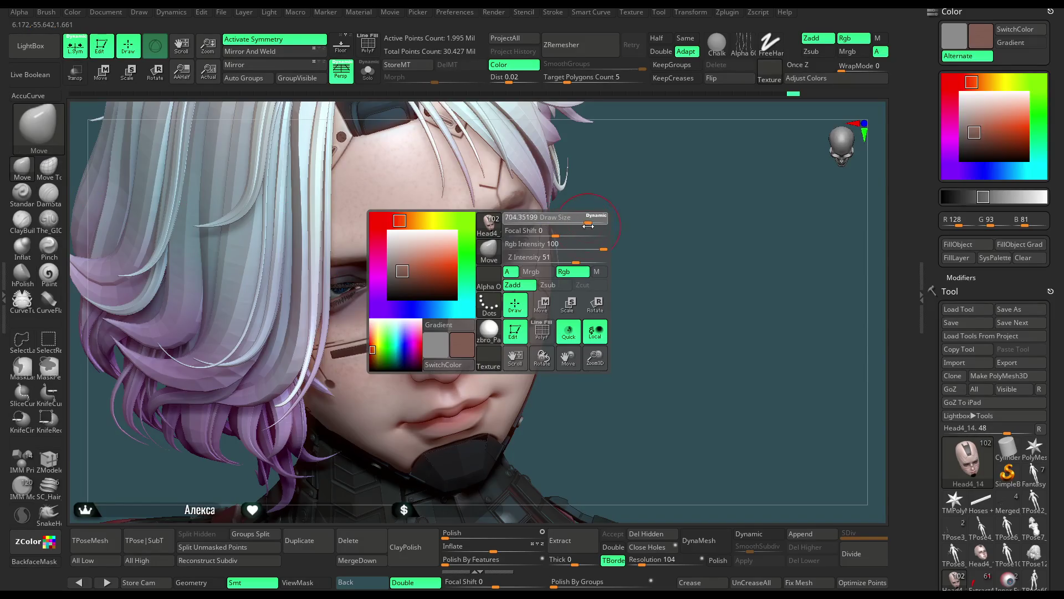
{"action": "left_click_drag", "start_coordinate": [593, 227], "coordinate": [492, 234]}
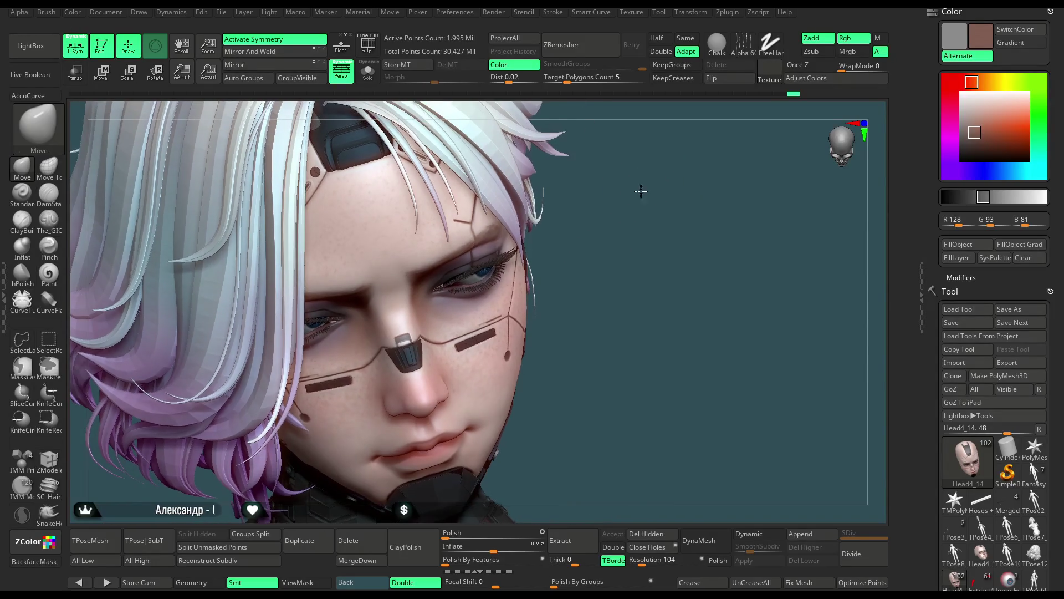
{"action": "left_click_drag", "start_coordinate": [598, 214], "coordinate": [489, 227]}
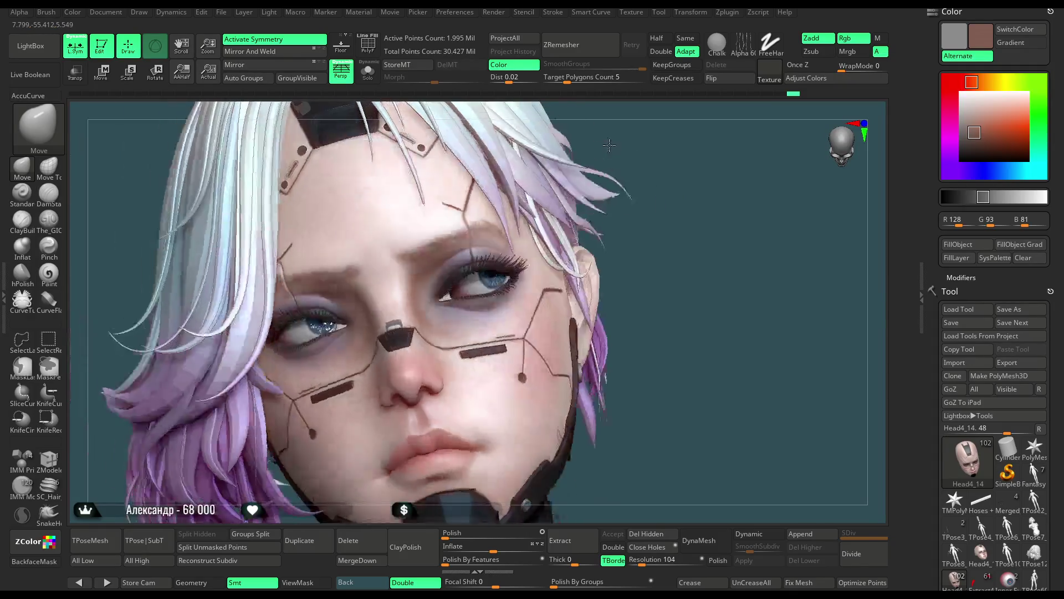
{"action": "key", "text": "space"}
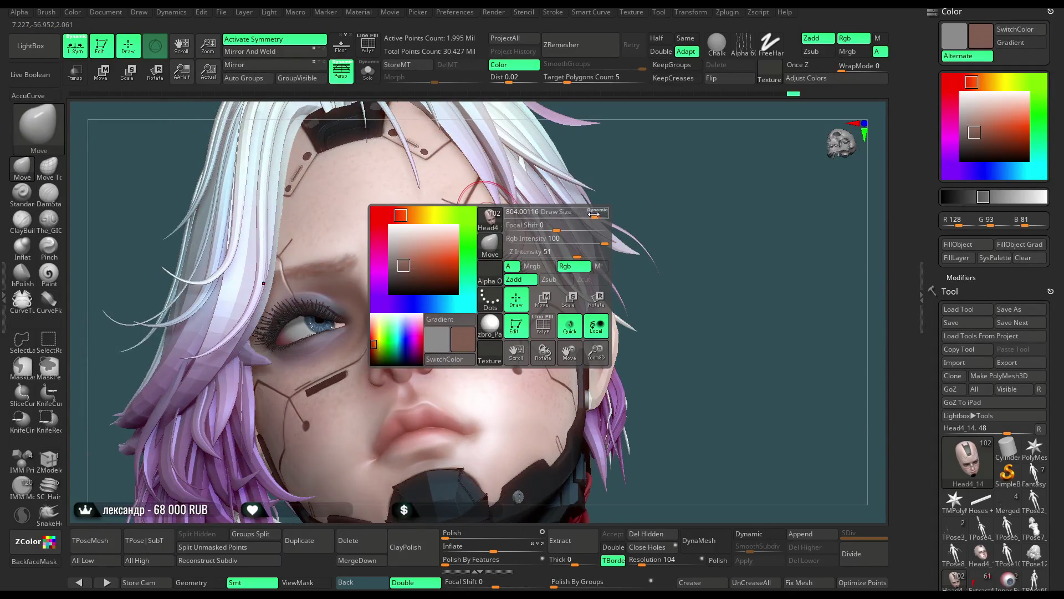
{"action": "left_click_drag", "start_coordinate": [548, 188], "coordinate": [468, 176]}
{"action": "left_click", "coordinate": [368, 72]}
{"action": "key", "text": "space"}
{"action": "left_click_drag", "start_coordinate": [606, 174], "coordinate": [622, 178]}
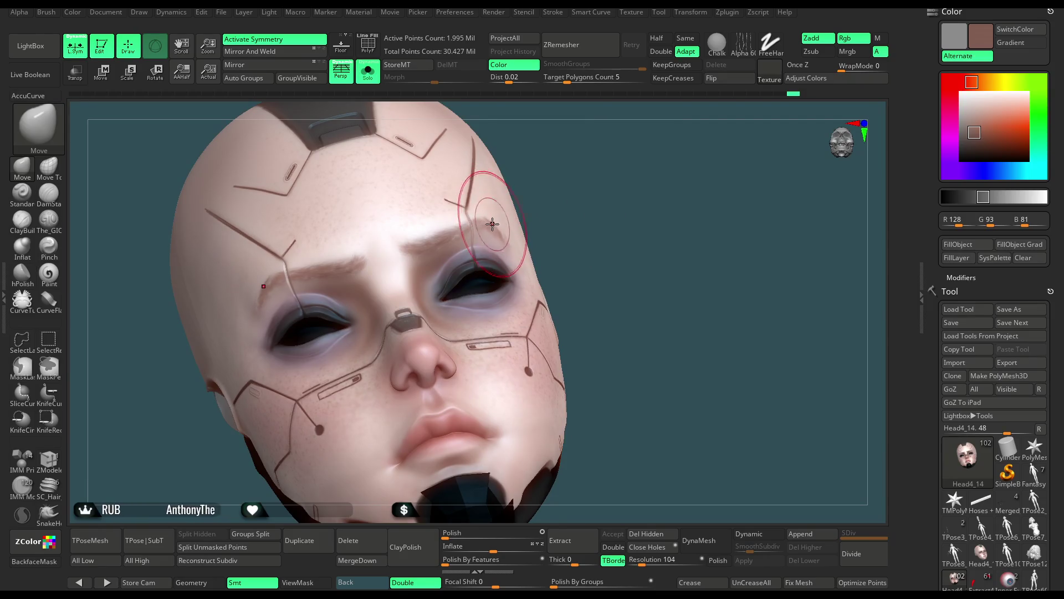
Frame the head, show the full character again, and zoom in on the head and neck.
{"action": "right_click_drag", "start_coordinate": [492, 223], "coordinate": [491, 247]}
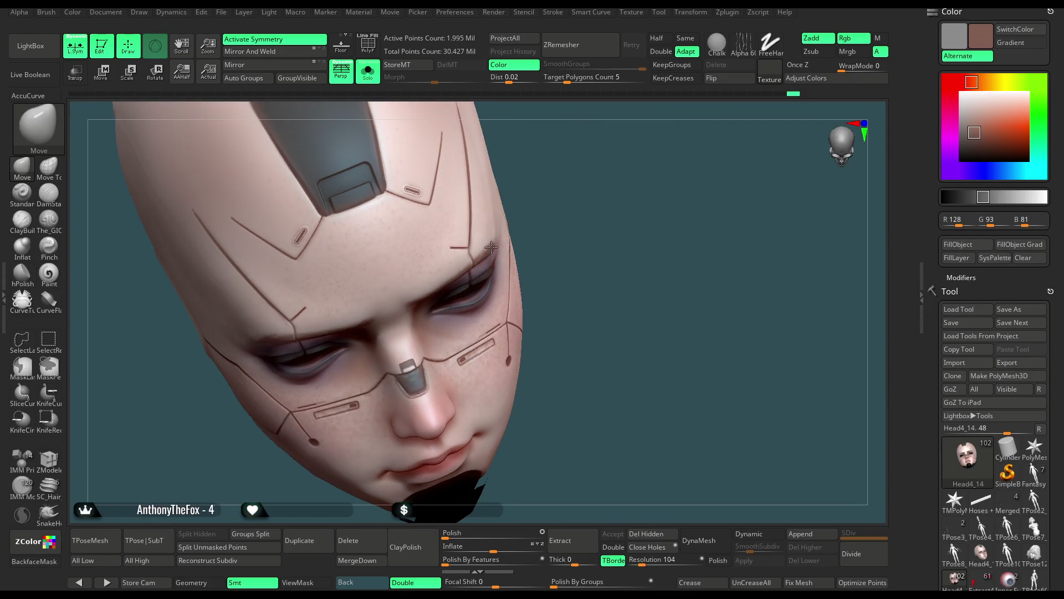
{"action": "key", "text": "f"}
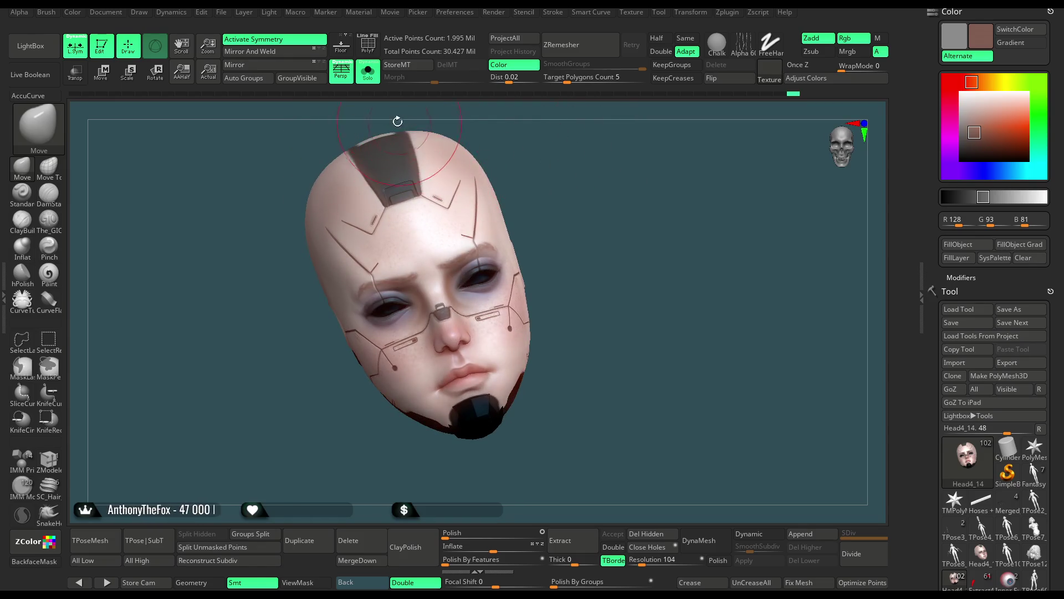
{"action": "left_click", "coordinate": [368, 72]}
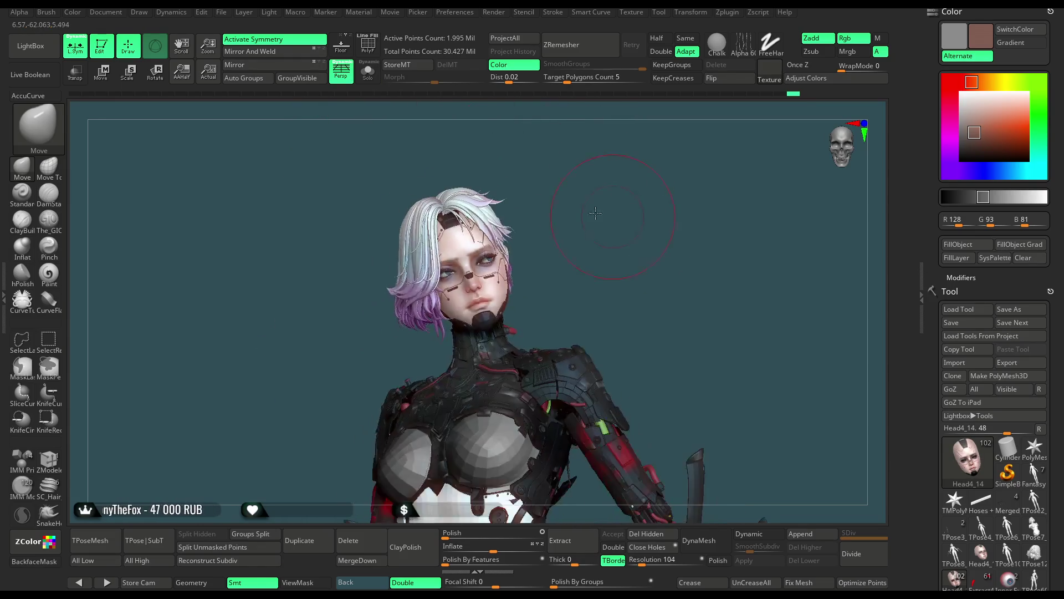
{"action": "mouse_move", "coordinate": [566, 206]}
{"action": "right_mouse_down"}
{"action": "mouse_move", "coordinate": [543, 253]}
{"action": "mouse_move", "coordinate": [566, 256]}
{"action": "right_mouse_up"}
{"action": "right_click", "coordinate": [541, 255]}
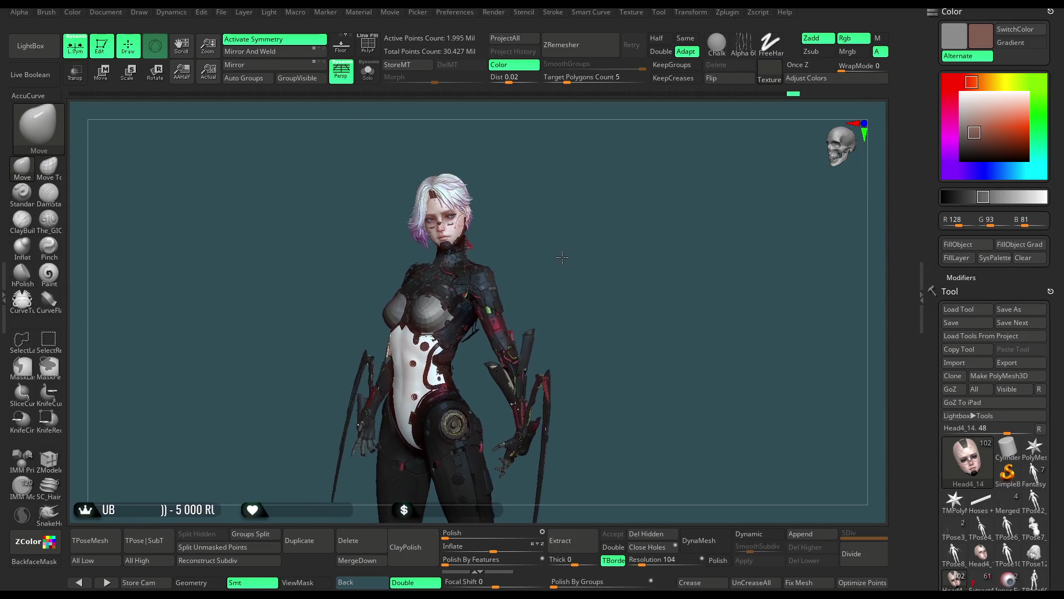
{"action": "mouse_move", "coordinate": [567, 256]}
{"action": "right_mouse_down", "text": "ctrl"}
{"action": "mouse_move", "coordinate": [612, 339]}
{"action": "mouse_move", "coordinate": [636, 254]}
{"action": "right_mouse_up", "text": "ctrl"}
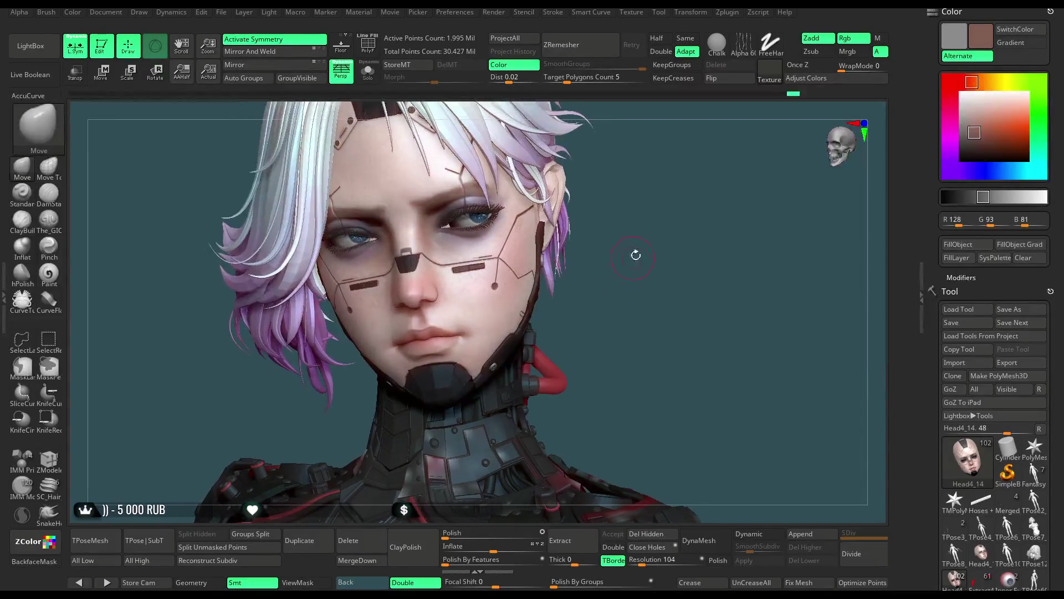
Pick tan pink R178 G143 B127 and switch to the Paint brush.
{"action": "left_click_drag", "start_coordinate": [971, 82], "coordinate": [960, 82]}
{"action": "mouse_move", "coordinate": [979, 127]}
{"action": "left_mouse_down"}
{"action": "mouse_move", "coordinate": [972, 82]}
{"action": "mouse_move", "coordinate": [976, 119]}
{"action": "left_mouse_up"}
{"action": "left_click", "coordinate": [49, 272]}
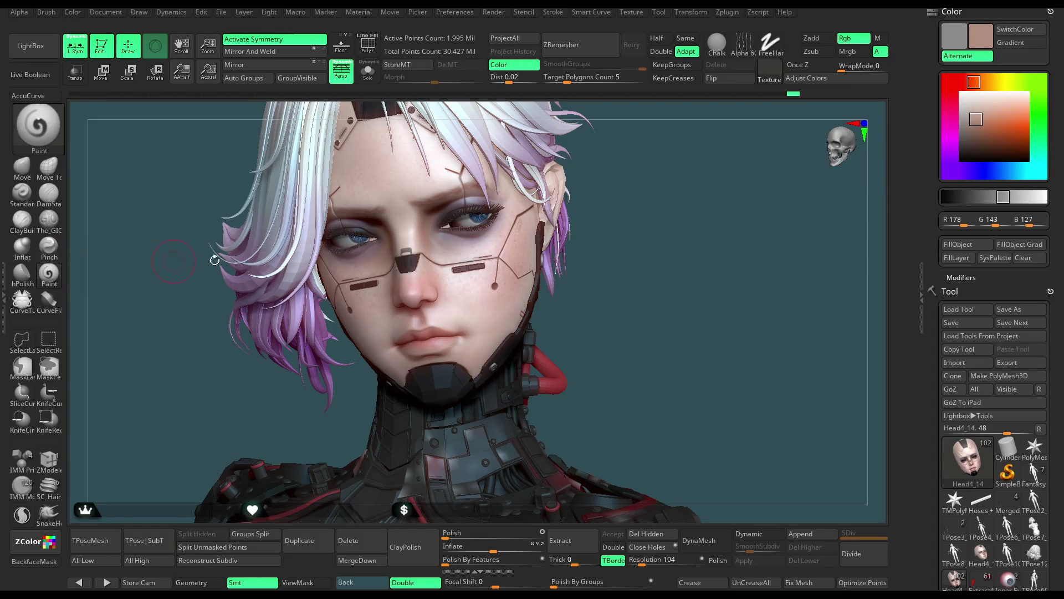
Enlarge the paint brush and lighten the colour to soft pink R212 G164 B154.
{"action": "key", "text": "space"}
{"action": "left_click_drag", "start_coordinate": [502, 254], "coordinate": [519, 254]}
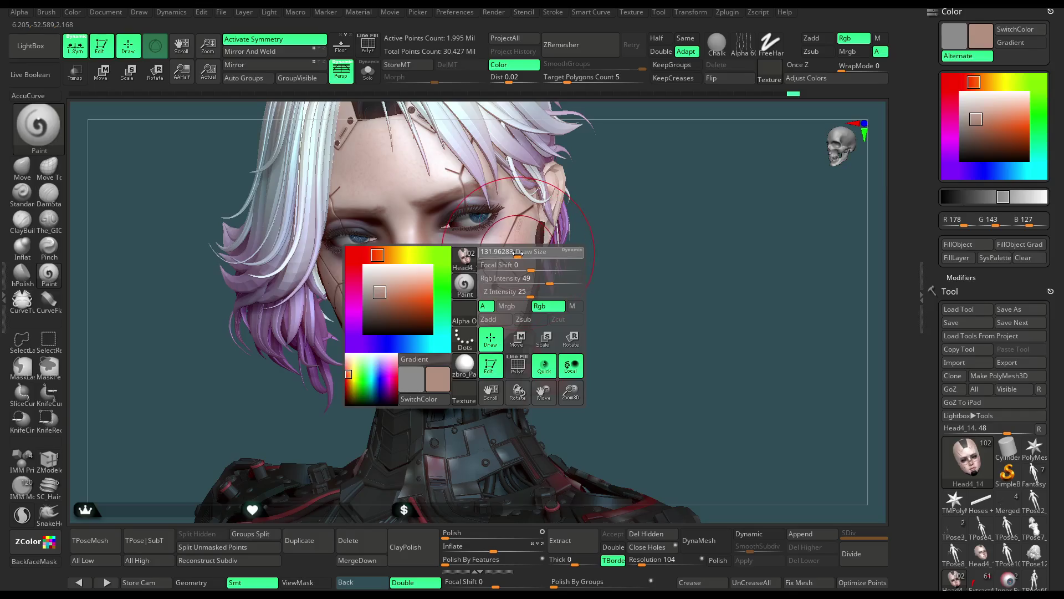
{"action": "right_click_drag", "start_coordinate": [521, 260], "coordinate": [541, 320]}
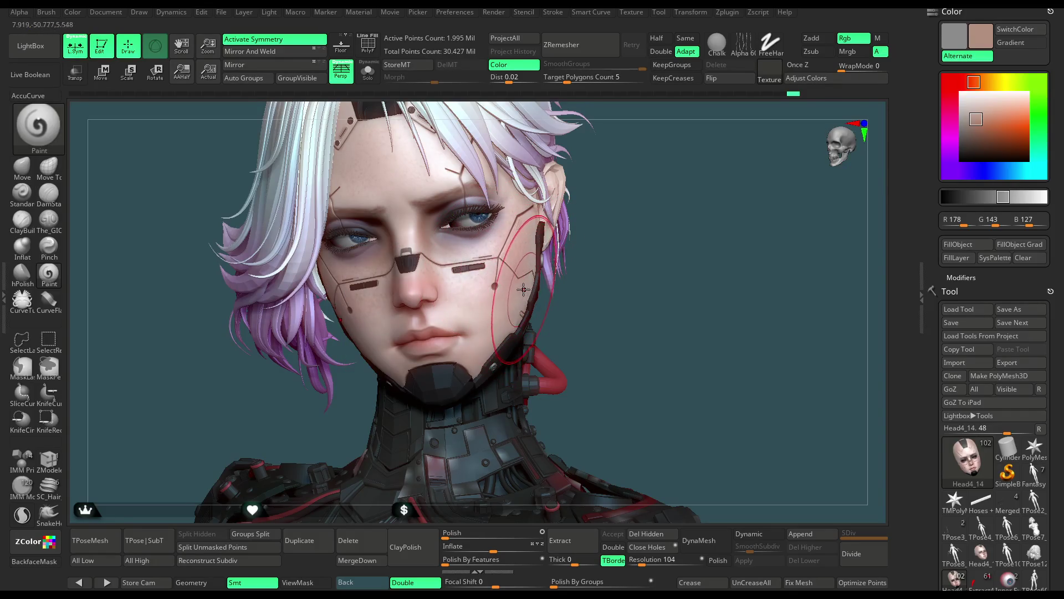
{"action": "key", "text": "space"}
{"action": "left_click_drag", "start_coordinate": [976, 119], "coordinate": [986, 110]}
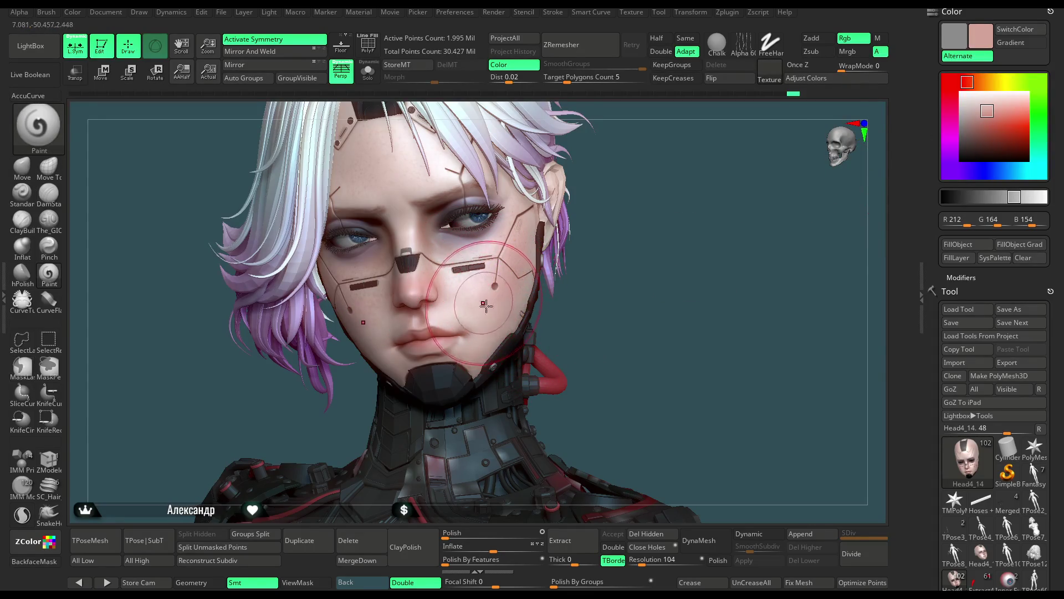
Return to the Move brush (BMV) and make the Stomach subtool active.
{"action": "key", "text": "b"}
{"action": "key", "text": "m"}
{"action": "key", "text": "v"}
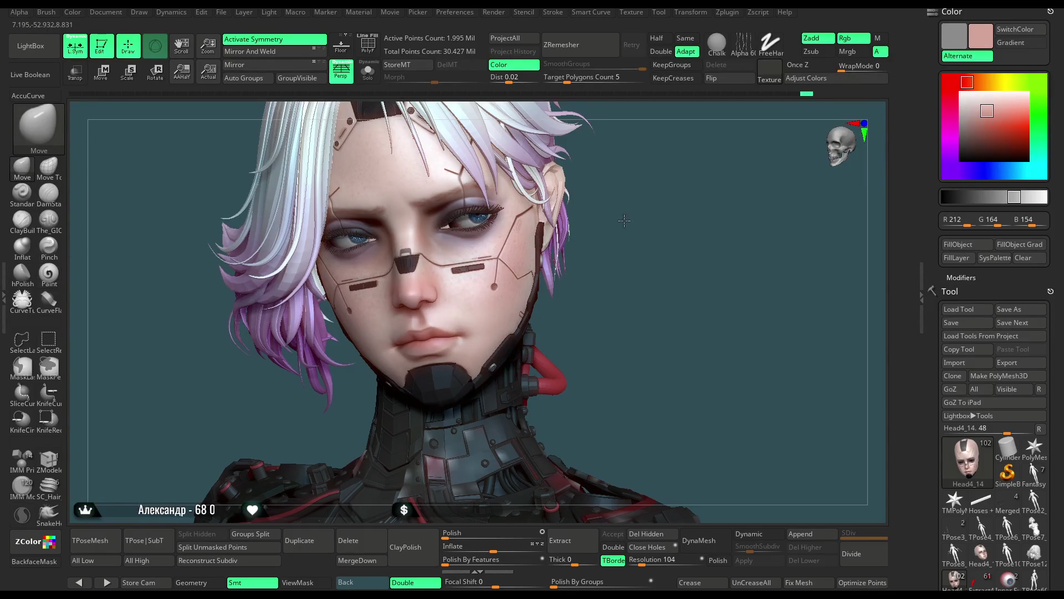
{"action": "right_click_drag", "start_coordinate": [413, 241], "coordinate": [520, 304]}
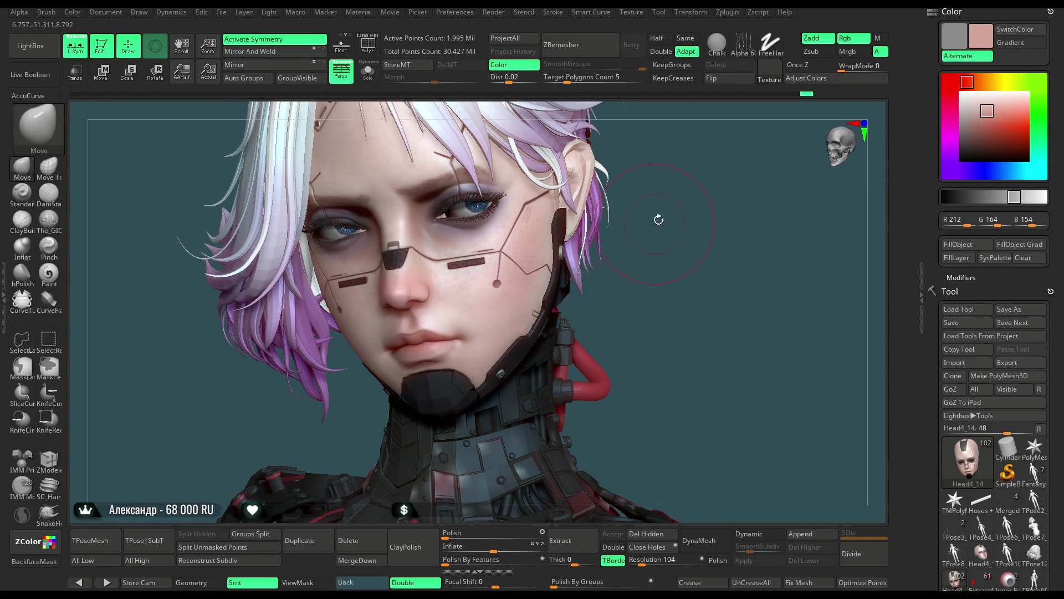
{"action": "right_click_drag", "start_coordinate": [658, 218], "coordinate": [527, 320]}
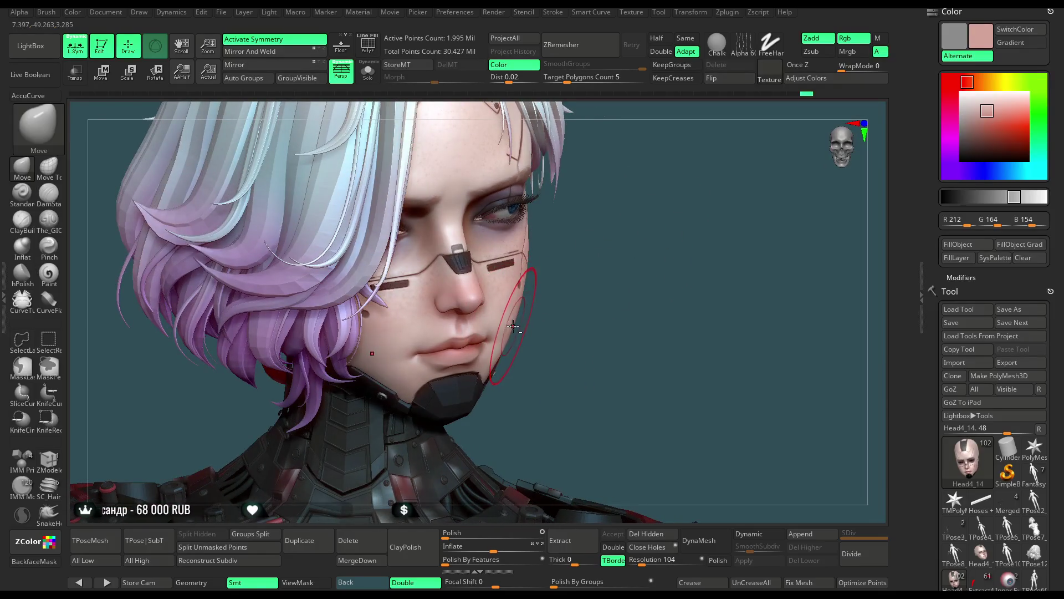
{"action": "mouse_move", "coordinate": [527, 320]}
{"action": "right_mouse_down"}
{"action": "mouse_move", "coordinate": [623, 200]}
{"action": "mouse_move", "coordinate": [734, 173]}
{"action": "right_mouse_up"}
{"action": "left_click", "coordinate": [458, 355], "text": "alt"}
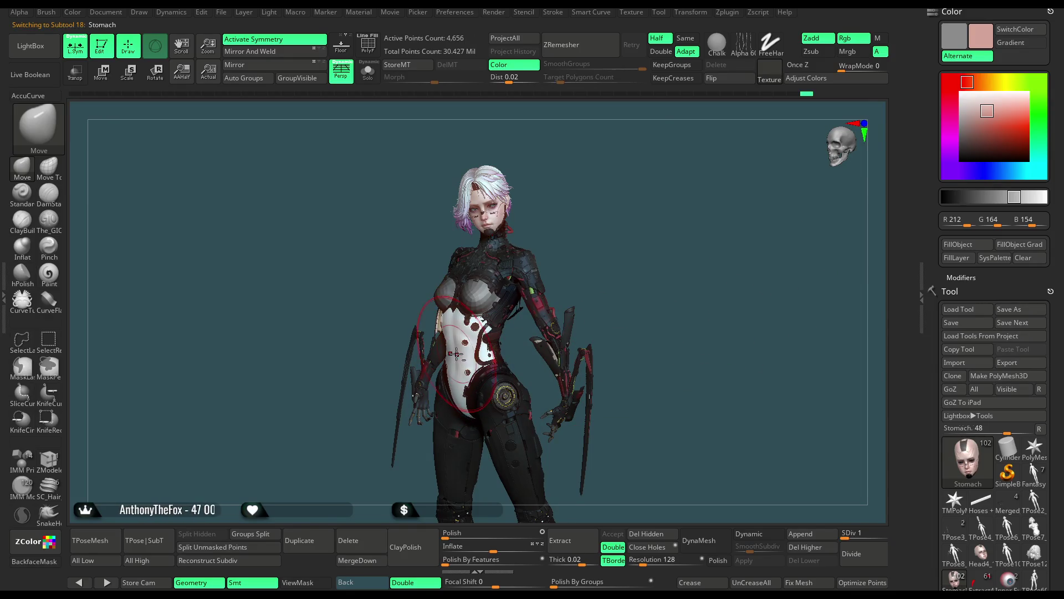
Colour the Stomach part near-white R245 G245 B245, then save the project with Save As.
{"action": "scroll", "coordinate": [1062, 242], "scroll_direction": "down", "scroll_amount": 5}
{"action": "scroll", "coordinate": [1061, 242], "scroll_direction": "down", "scroll_amount": 2}
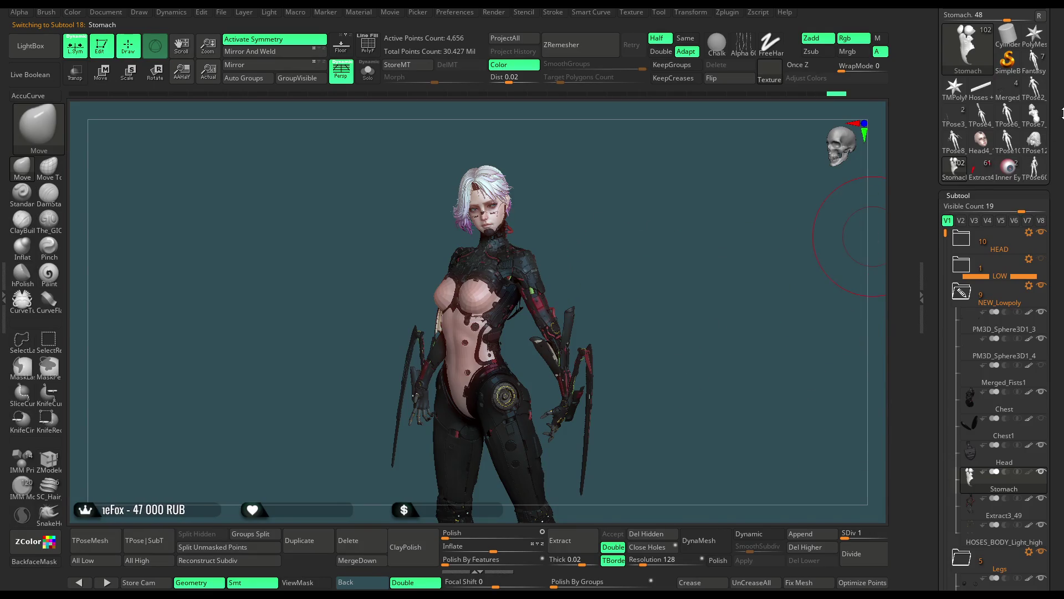
{"action": "scroll", "coordinate": [952, 99], "scroll_direction": "up", "scroll_amount": 12}
{"action": "left_click", "coordinate": [962, 96]}
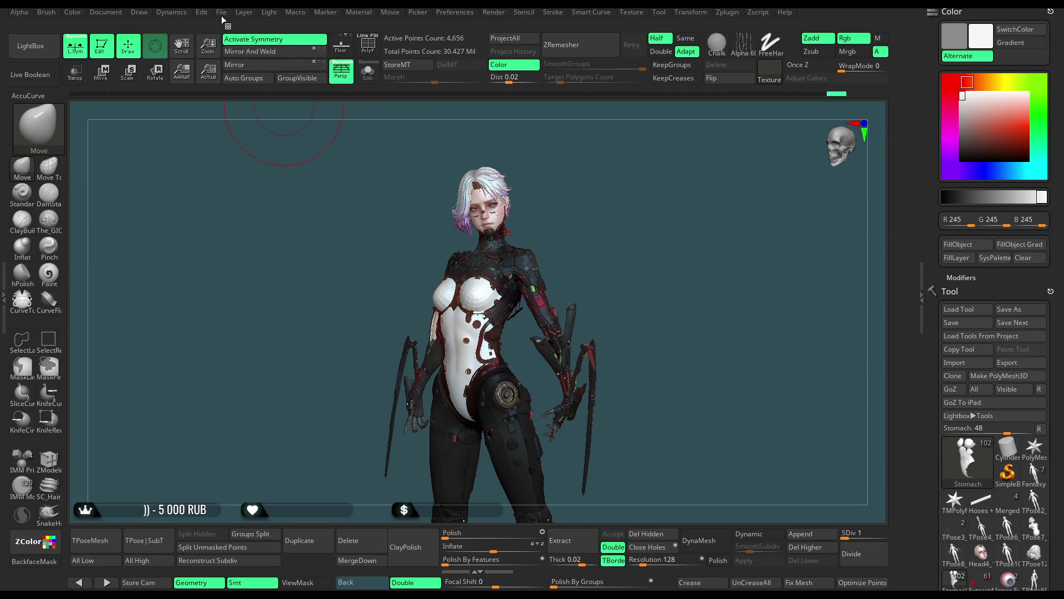
{"action": "left_click", "coordinate": [221, 13]}
{"action": "left_click", "coordinate": [310, 34]}
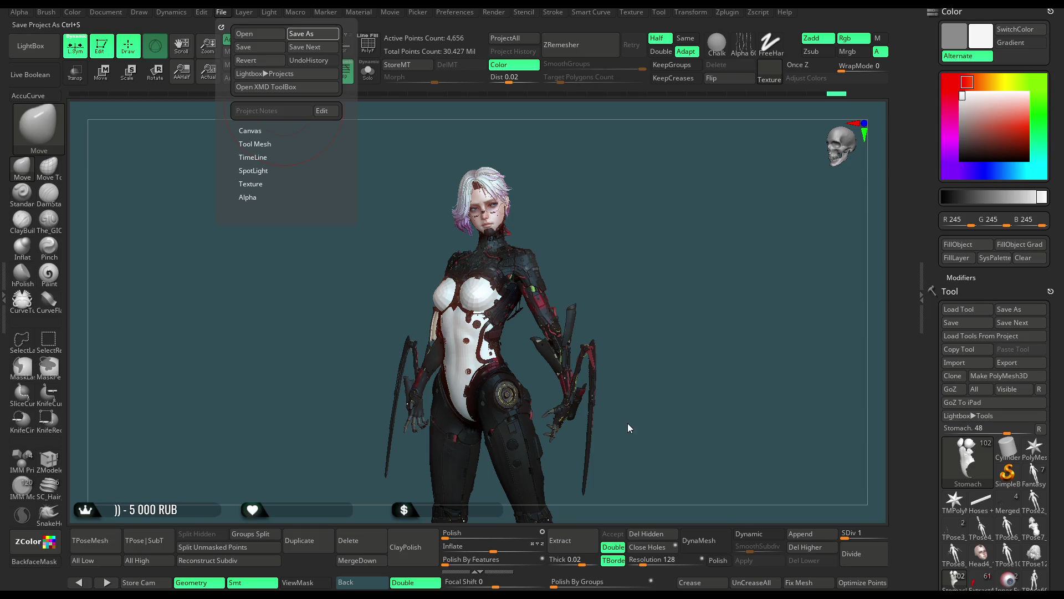
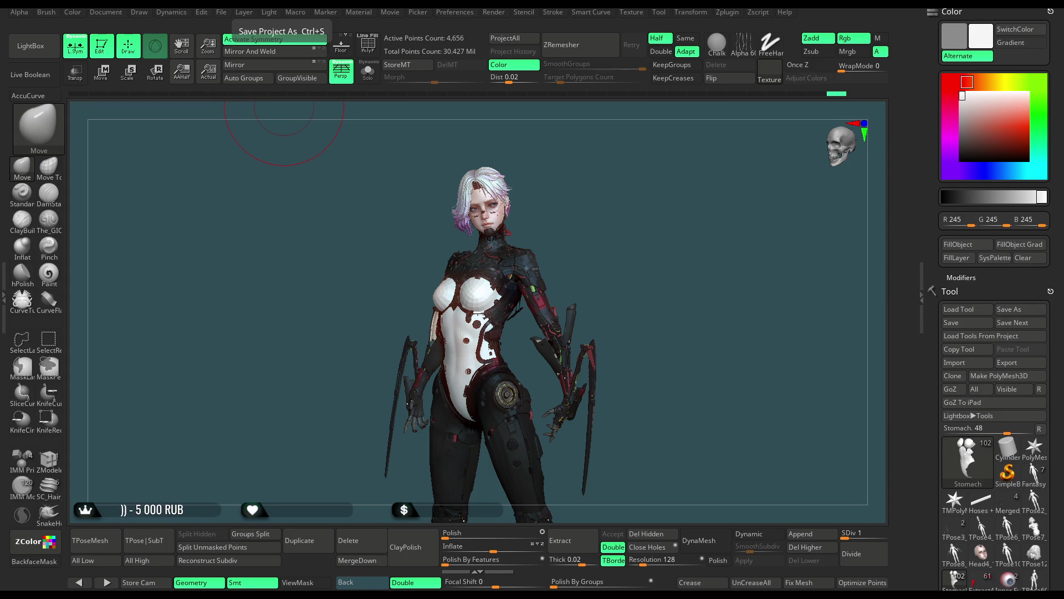
Zoom in on her head and shoulders and make the hair subtool Head5_6 active.
{"action": "mouse_move", "coordinate": [625, 352]}
{"action": "left_mouse_down"}
{"action": "mouse_move", "coordinate": [634, 316]}
{"action": "mouse_move", "coordinate": [679, 327]}
{"action": "left_mouse_up"}
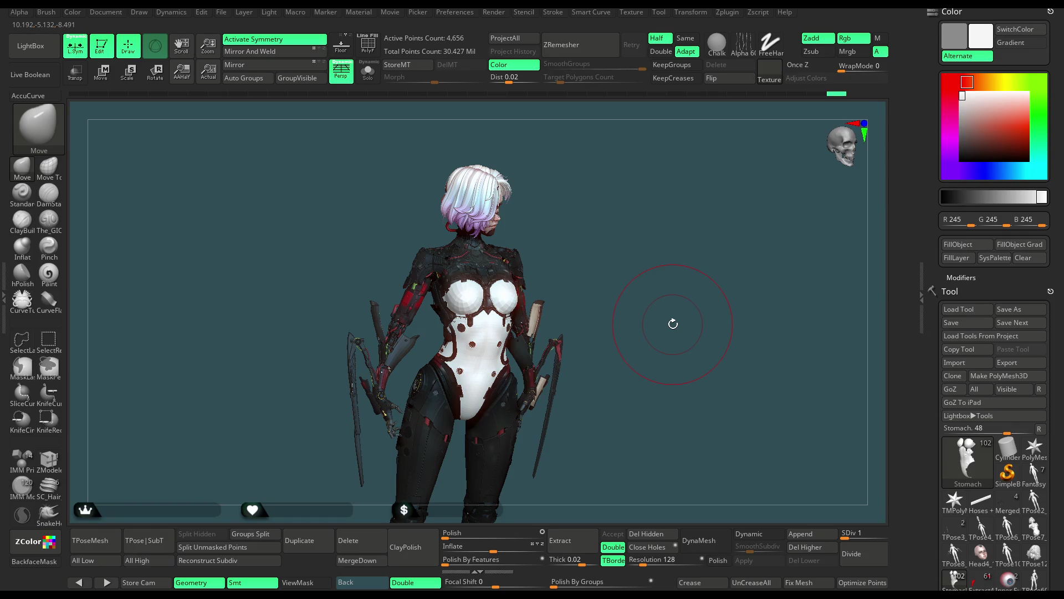
{"action": "scroll", "coordinate": [577, 209], "scroll_direction": "up", "scroll_amount": 5}
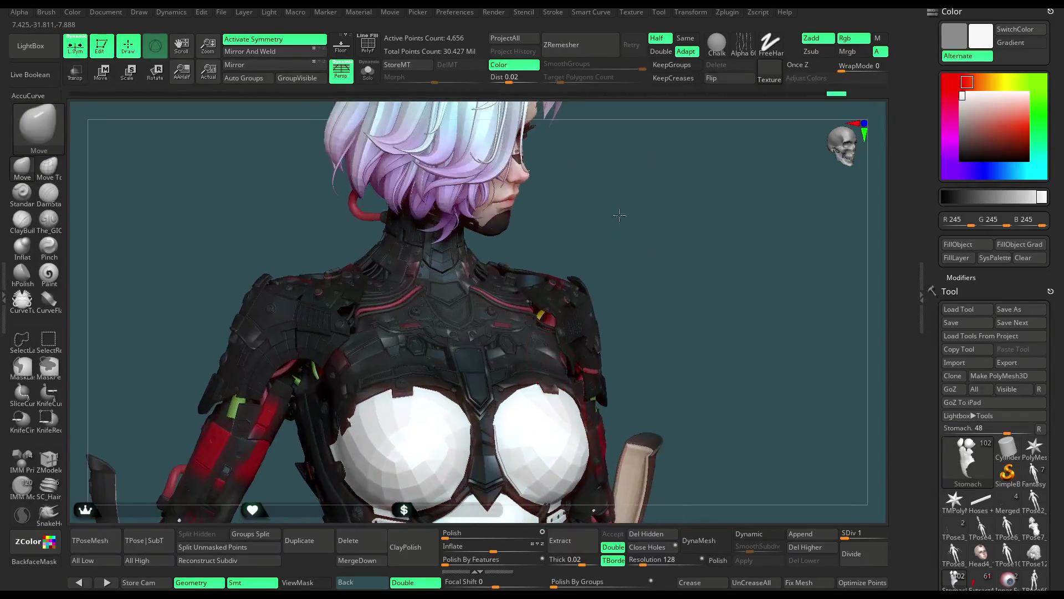
{"action": "left_click", "coordinate": [516, 244], "text": "alt"}
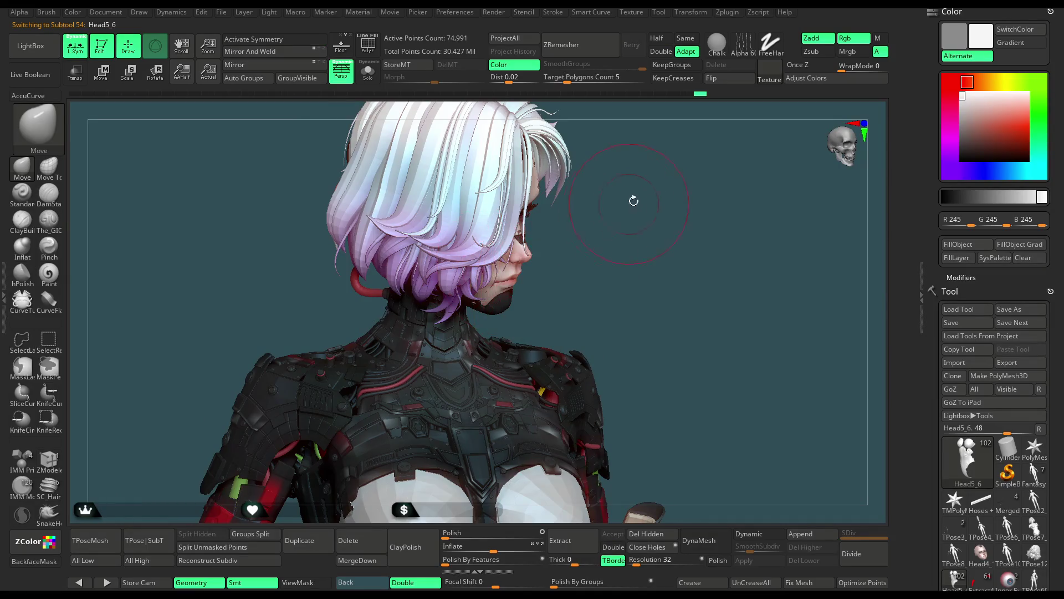
{"action": "mouse_move", "coordinate": [634, 201]}
{"action": "left_mouse_down"}
{"action": "mouse_move", "coordinate": [543, 146]}
{"action": "mouse_move", "coordinate": [493, 302]}
{"action": "left_mouse_up"}
Solo the hair subtool and select the Move Topological brush.
{"action": "key", "text": "ctrl+shift+s"}
{"action": "scroll", "coordinate": [493, 302], "scroll_direction": "up", "scroll_amount": 3}
{"action": "scroll", "coordinate": [493, 397], "scroll_direction": "up", "scroll_amount": 3}
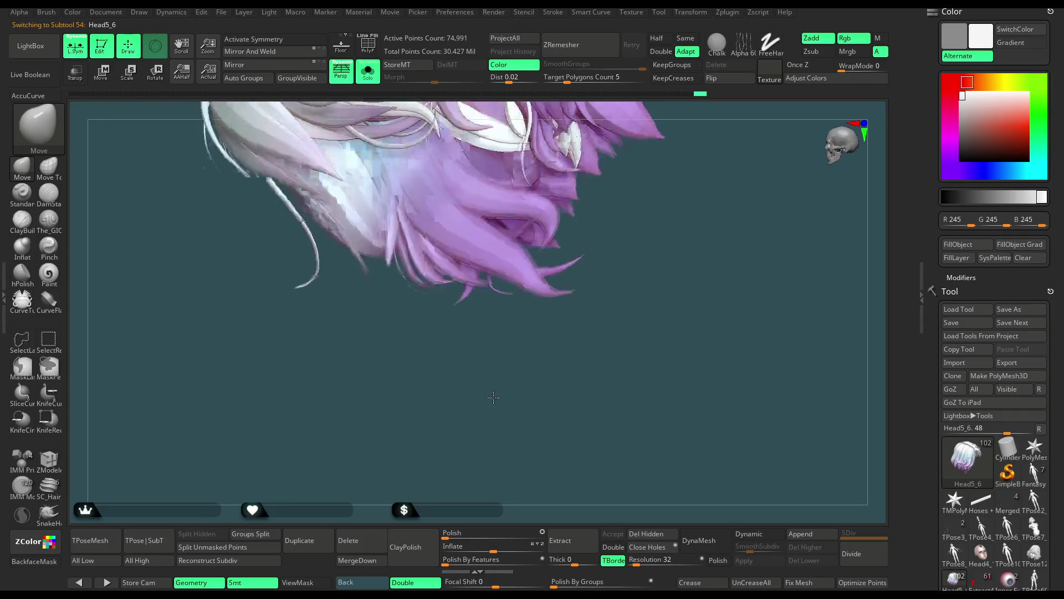
{"action": "left_click", "coordinate": [49, 166]}
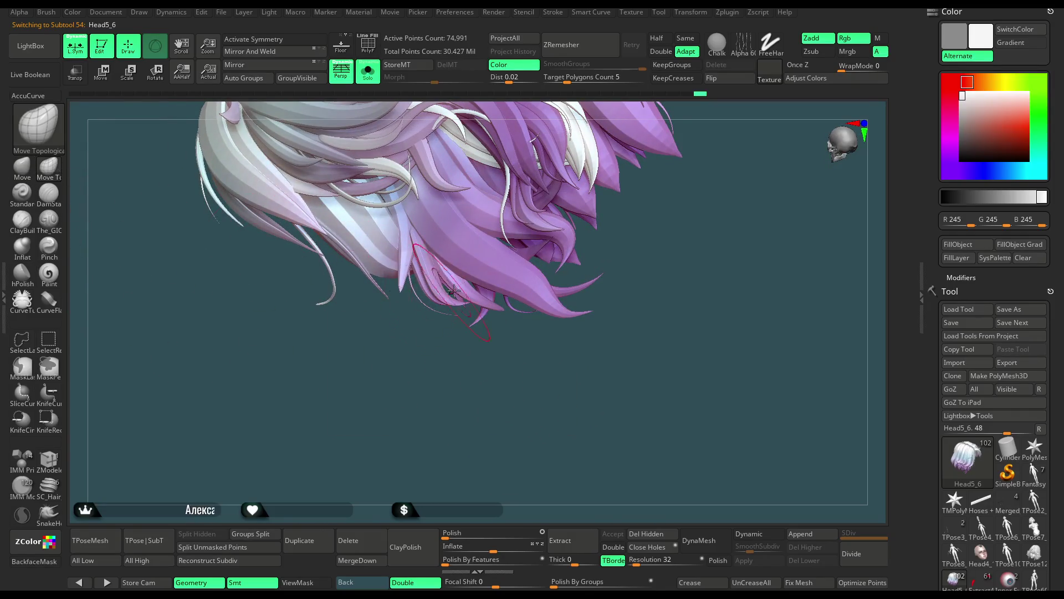
Orbit around the isolated hair and raise the Draw Size to 172.
{"action": "key", "text": "space"}
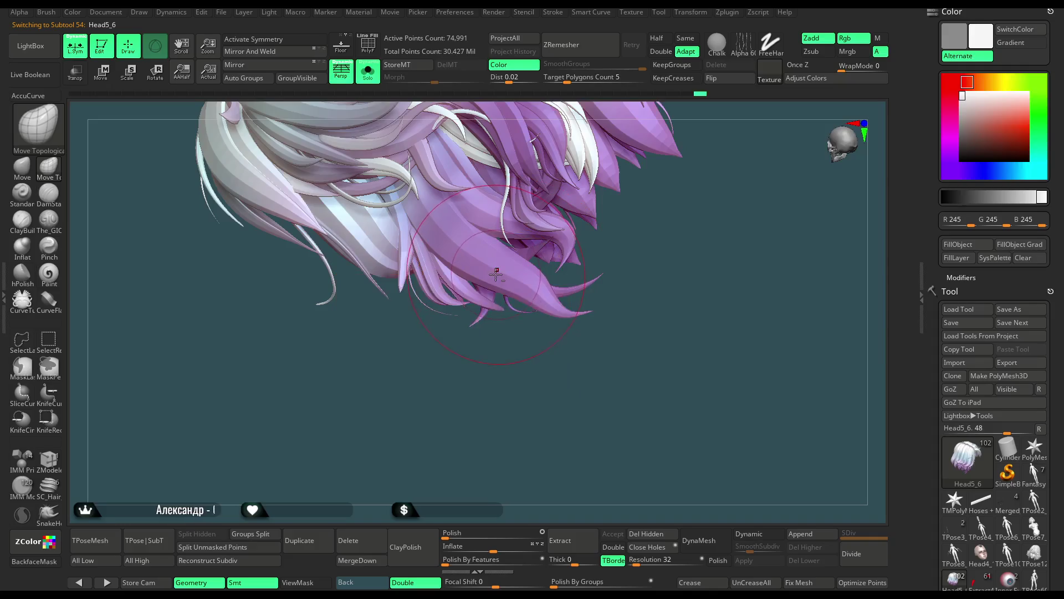
{"action": "mouse_move", "coordinate": [496, 274]}
{"action": "right_mouse_down"}
{"action": "mouse_move", "coordinate": [460, 291]}
{"action": "mouse_move", "coordinate": [482, 344]}
{"action": "mouse_move", "coordinate": [464, 390]}
{"action": "right_mouse_up"}
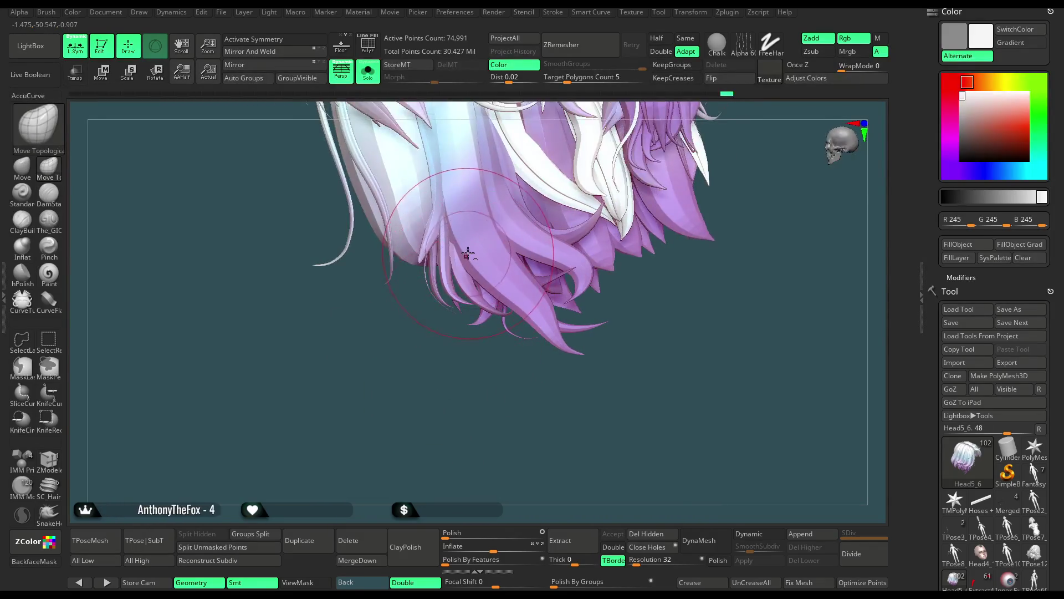
{"action": "left_click_drag", "start_coordinate": [462, 244], "coordinate": [467, 345]}
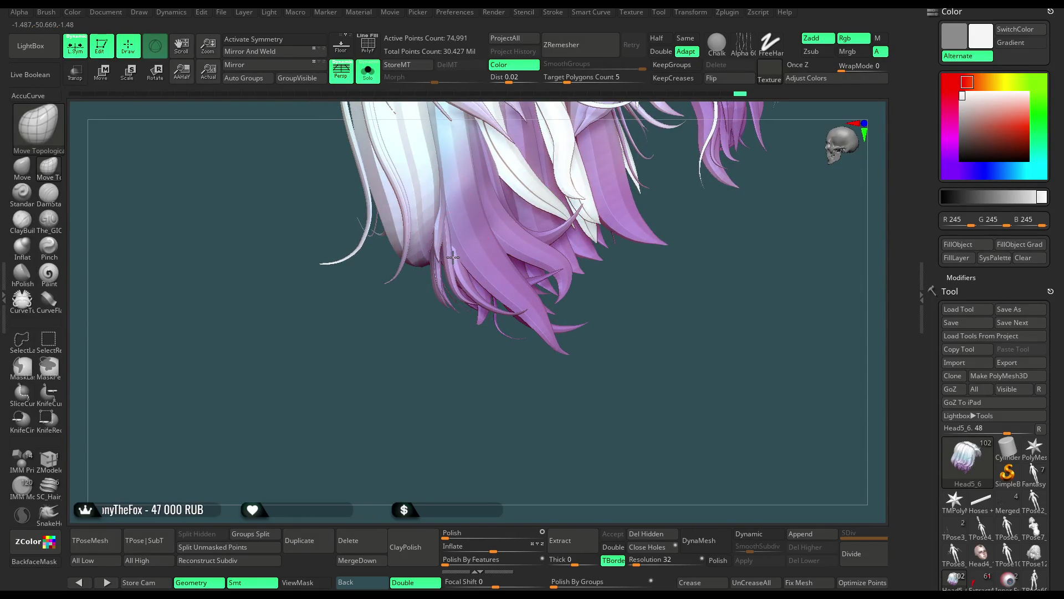
{"action": "mouse_move", "coordinate": [454, 288]}
{"action": "right_mouse_down"}
{"action": "mouse_move", "coordinate": [444, 312]}
{"action": "mouse_move", "coordinate": [429, 275]}
{"action": "mouse_move", "coordinate": [490, 231]}
{"action": "mouse_move", "coordinate": [430, 257]}
{"action": "mouse_move", "coordinate": [406, 328]}
{"action": "right_mouse_up"}
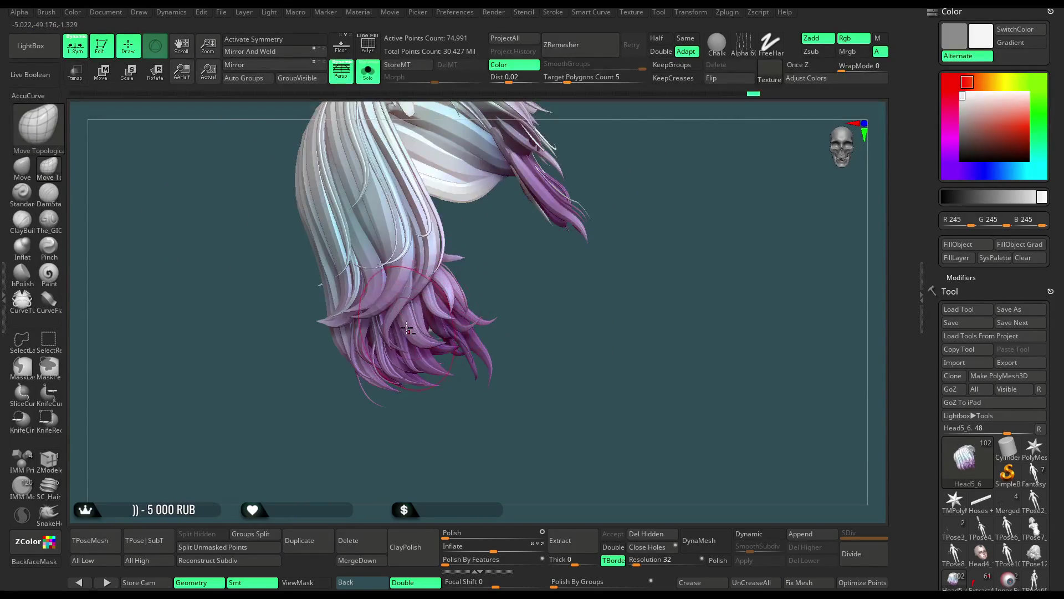
{"action": "right_click_drag", "start_coordinate": [432, 428], "coordinate": [421, 328]}
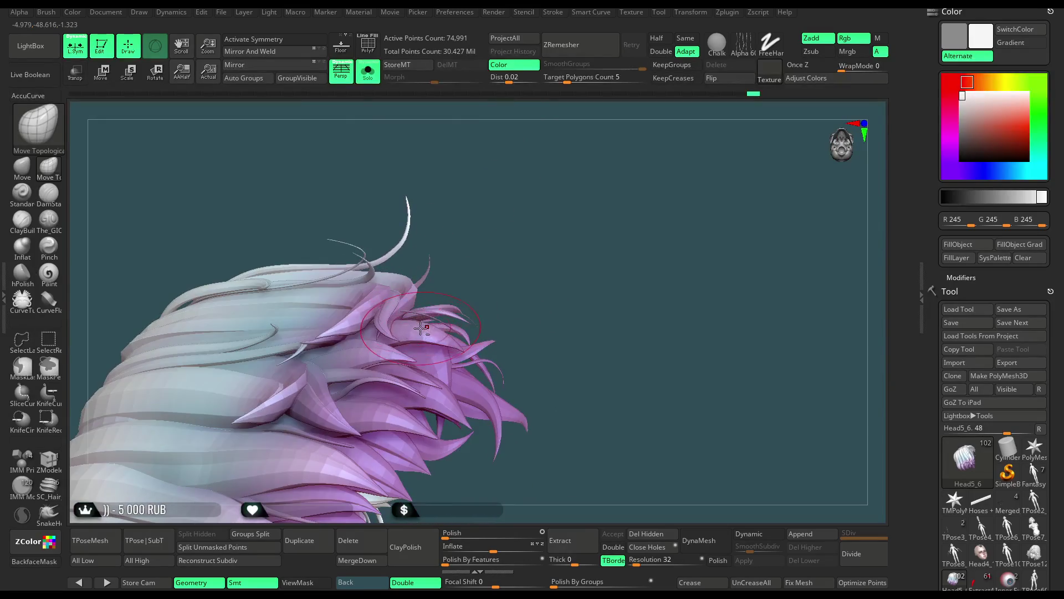
{"action": "right_click_drag", "start_coordinate": [507, 254], "coordinate": [487, 245]}
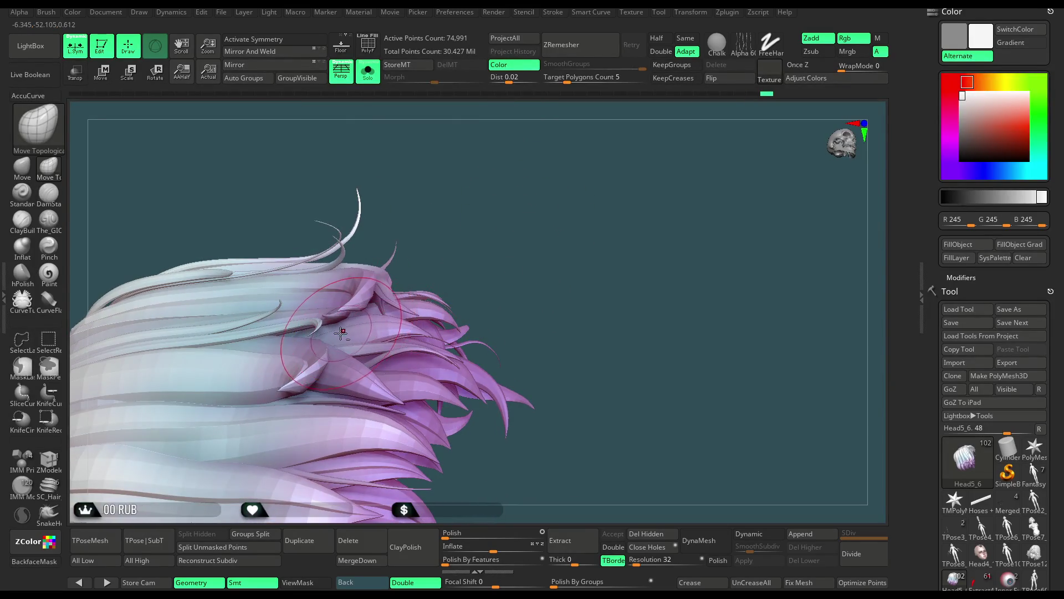
{"action": "mouse_move", "coordinate": [391, 312]}
{"action": "right_mouse_down"}
{"action": "mouse_move", "coordinate": [375, 357]}
{"action": "mouse_move", "coordinate": [520, 283]}
{"action": "mouse_move", "coordinate": [535, 215]}
{"action": "mouse_move", "coordinate": [398, 313]}
{"action": "right_mouse_up"}
{"action": "mouse_move", "coordinate": [503, 207]}
{"action": "right_mouse_down"}
{"action": "mouse_move", "coordinate": [418, 306]}
{"action": "mouse_move", "coordinate": [415, 333]}
{"action": "right_mouse_up"}
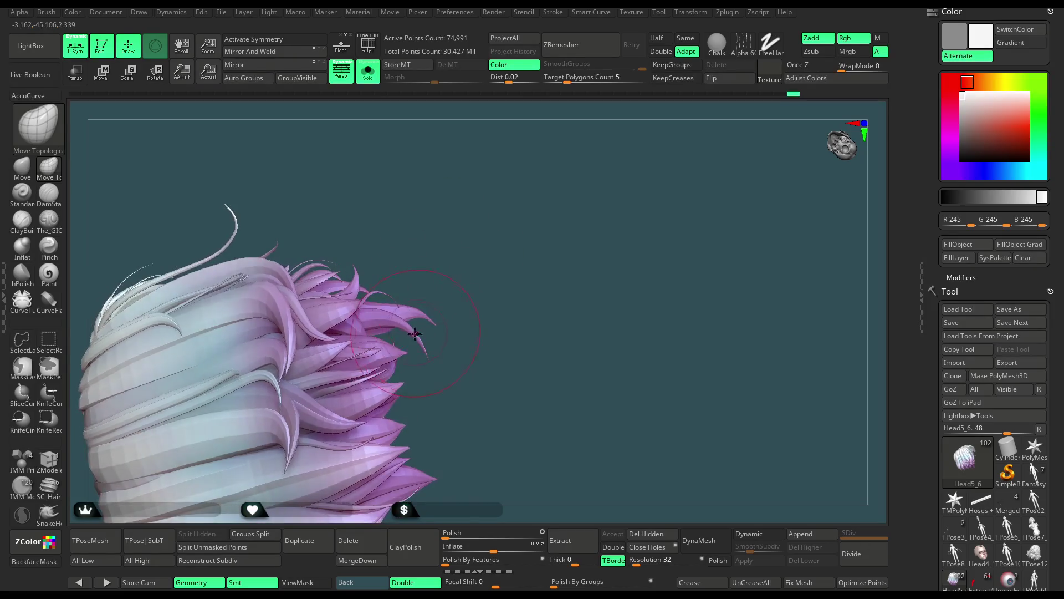
{"action": "mouse_move", "coordinate": [437, 328]}
{"action": "right_mouse_down"}
{"action": "mouse_move", "coordinate": [388, 436]}
{"action": "mouse_move", "coordinate": [365, 302]}
{"action": "mouse_move", "coordinate": [342, 302]}
{"action": "right_mouse_up"}
{"action": "key", "text": "space"}
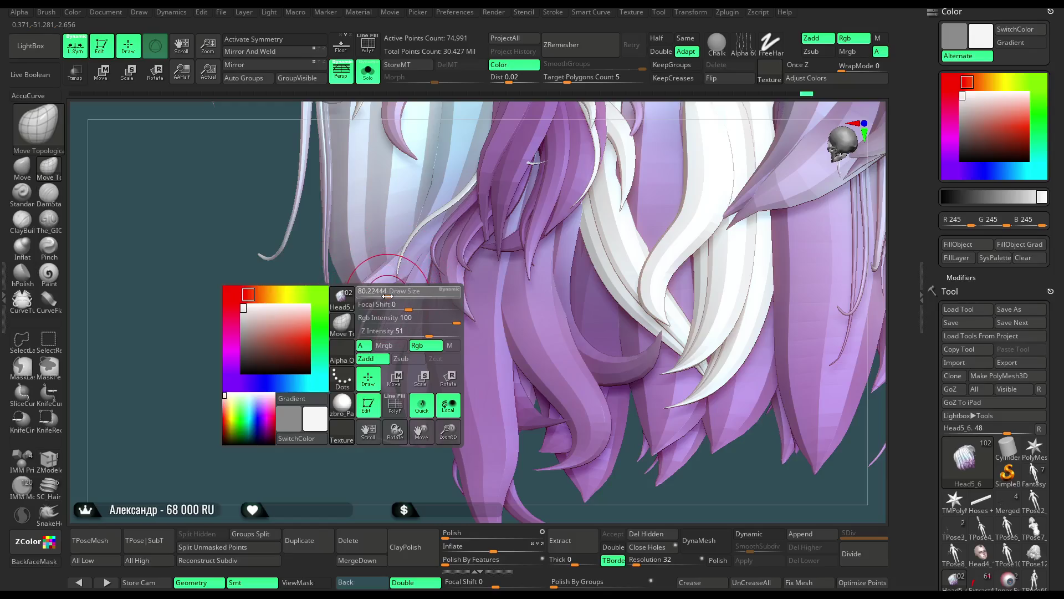
{"action": "mouse_move", "coordinate": [342, 317]}
{"action": "right_mouse_down"}
{"action": "mouse_move", "coordinate": [422, 393]}
{"action": "mouse_move", "coordinate": [404, 418]}
{"action": "mouse_move", "coordinate": [445, 370]}
{"action": "mouse_move", "coordinate": [451, 308]}
{"action": "mouse_move", "coordinate": [451, 332]}
{"action": "right_mouse_up"}
{"action": "key", "text": "space"}
{"action": "left_click_drag", "start_coordinate": [471, 308], "coordinate": [488, 308]}
{"action": "mouse_move", "coordinate": [487, 308]}
{"action": "right_mouse_down"}
{"action": "mouse_move", "coordinate": [477, 294]}
{"action": "mouse_move", "coordinate": [397, 298]}
{"action": "right_mouse_up"}
Isolate the single front strand of hair with Ctrl+Shift visibility clicks.
{"action": "left_click", "coordinate": [397, 298], "text": "ctrl+shift"}
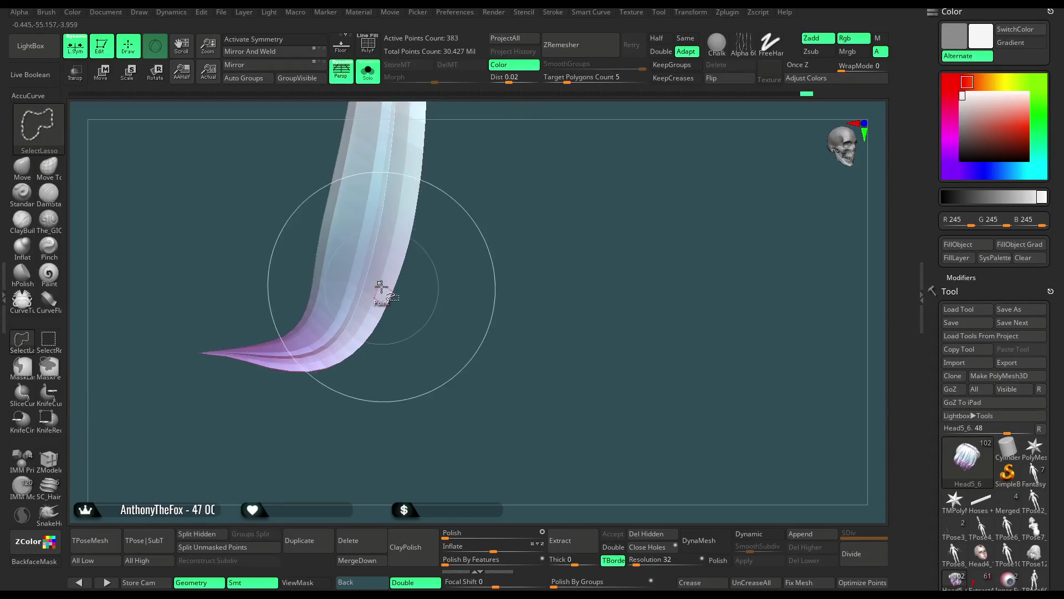
{"action": "left_click", "coordinate": [503, 271], "text": "ctrl+shift"}
{"action": "mouse_move", "coordinate": [503, 271]}
{"action": "right_mouse_down"}
{"action": "mouse_move", "coordinate": [501, 307]}
{"action": "mouse_move", "coordinate": [311, 250]}
{"action": "right_mouse_up"}
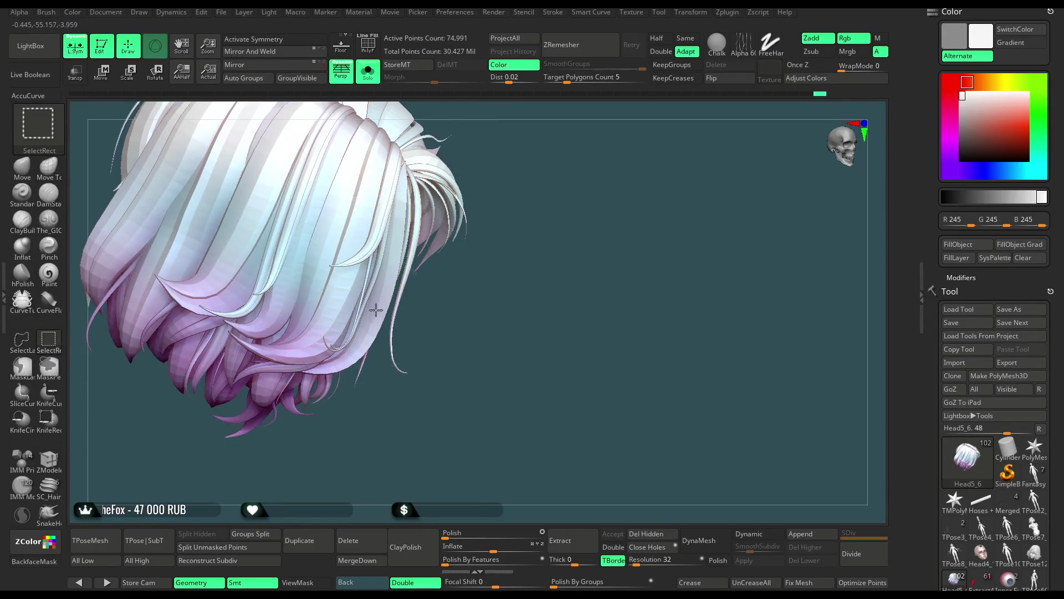
{"action": "left_click", "coordinate": [274, 345], "text": "ctrl+shift"}
{"action": "left_click", "coordinate": [471, 278], "text": "ctrl+shift"}
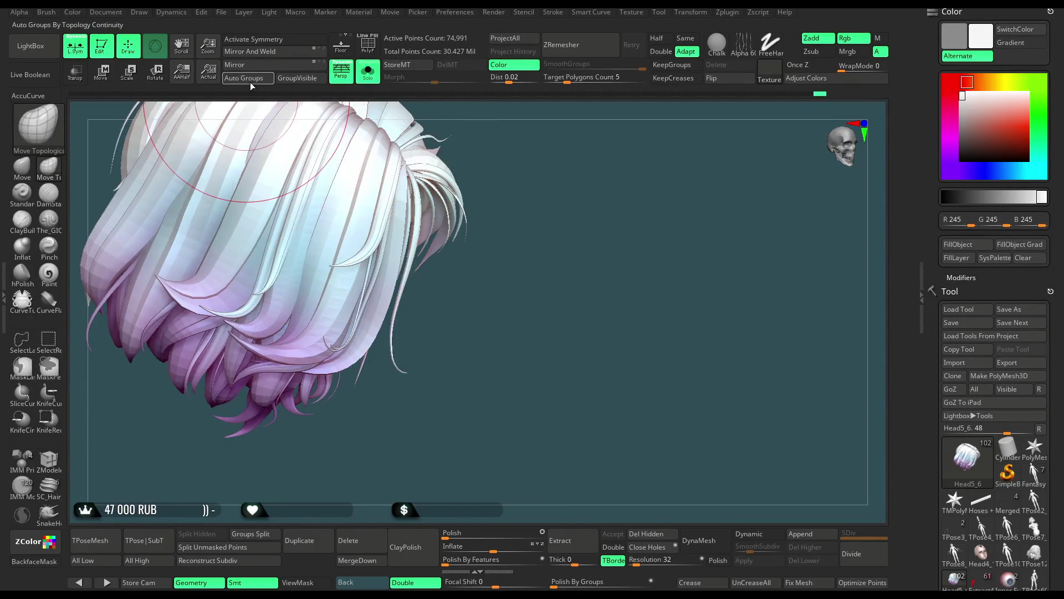
{"action": "left_click", "coordinate": [435, 302], "text": "ctrl+shift"}
{"action": "left_click", "coordinate": [441, 300], "text": "ctrl+shift"}
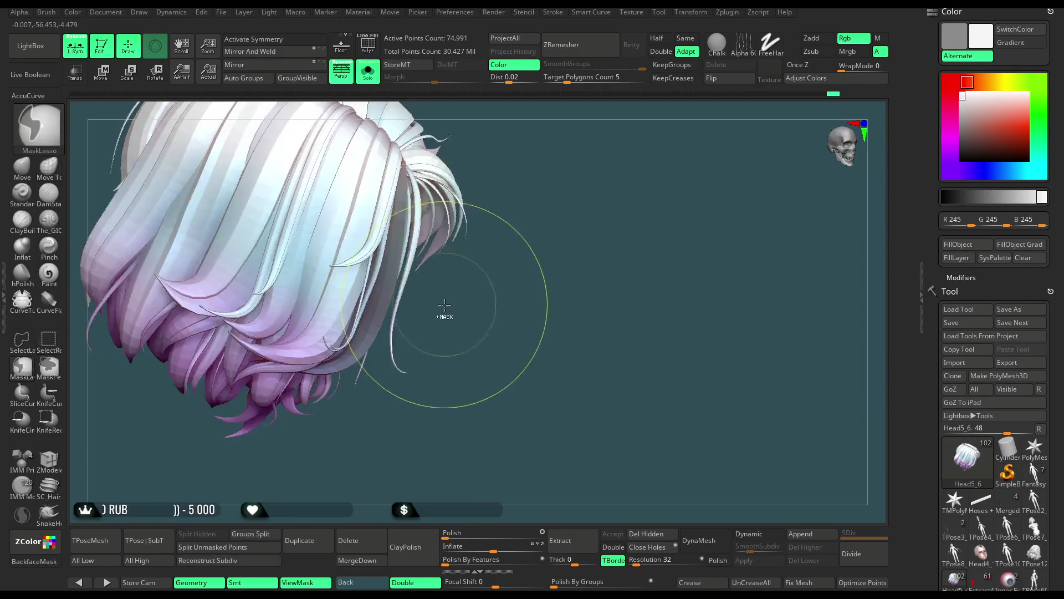
Add a Bend Curve deformer on the Move gizmo and bend the front strand.
{"action": "left_click", "coordinate": [102, 82]}
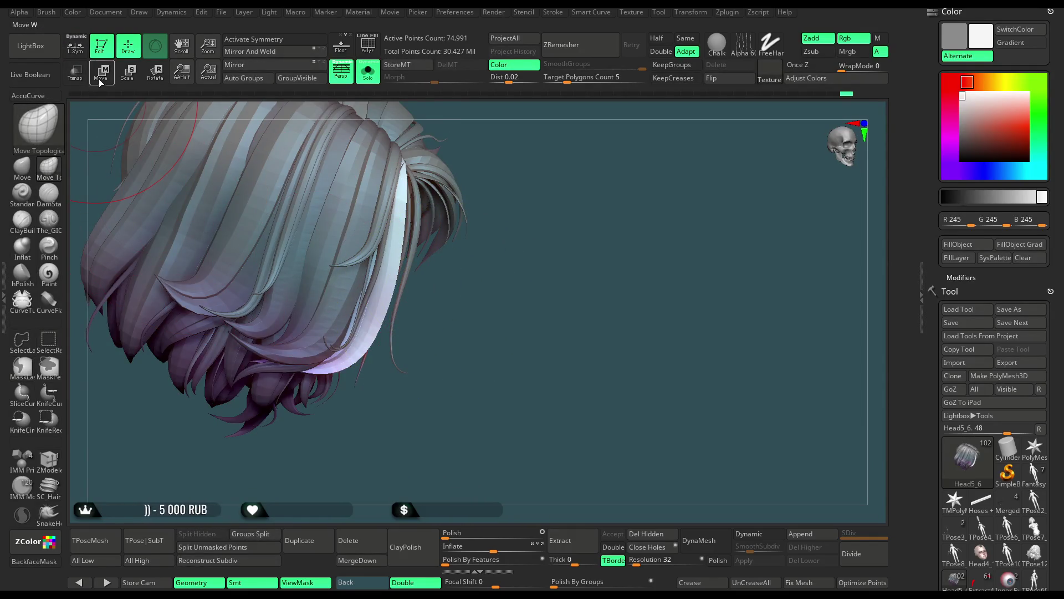
{"action": "left_click_drag", "start_coordinate": [338, 319], "coordinate": [338, 346], "text": "alt"}
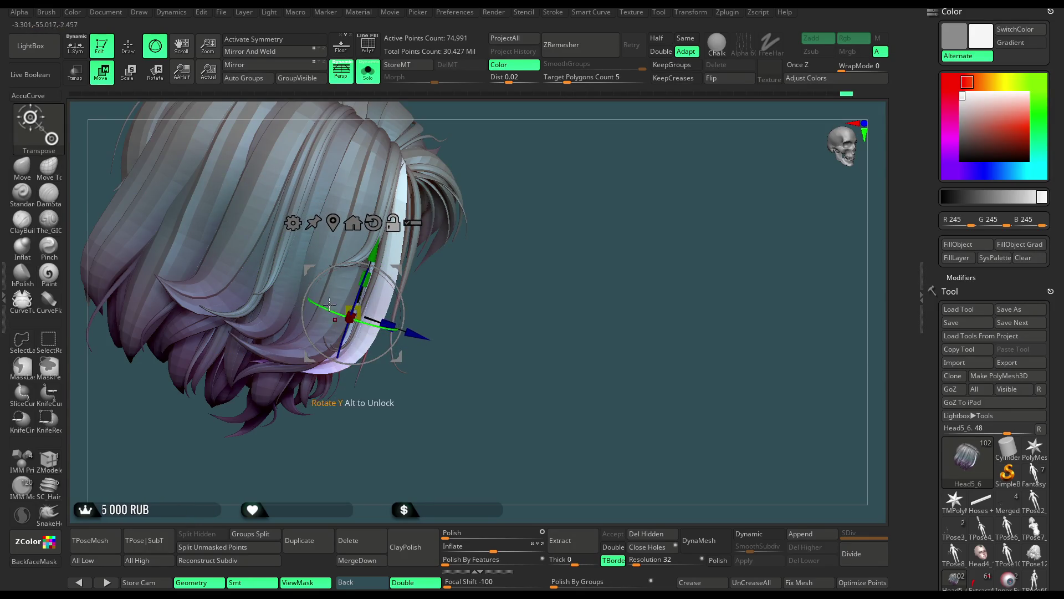
{"action": "left_click", "coordinate": [293, 222]}
{"action": "left_click", "coordinate": [382, 270]}
{"action": "left_click_drag", "start_coordinate": [327, 375], "coordinate": [324, 442]}
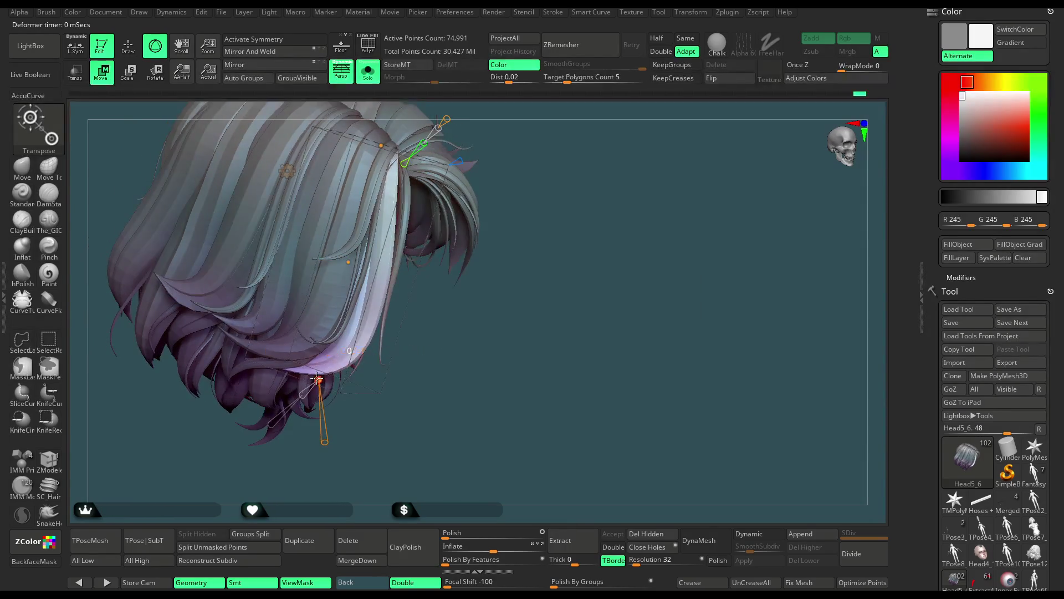
{"action": "mouse_move", "coordinate": [317, 379]}
{"action": "left_mouse_down"}
{"action": "mouse_move", "coordinate": [305, 396]}
{"action": "mouse_move", "coordinate": [349, 395]}
{"action": "left_mouse_up"}
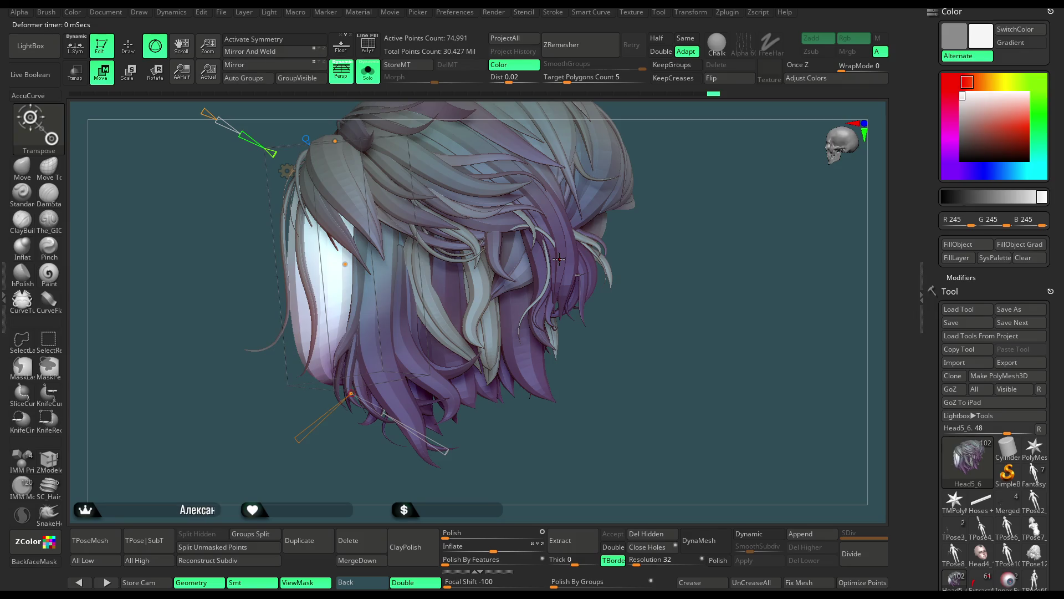
{"action": "left_click_drag", "start_coordinate": [392, 468], "coordinate": [197, 405]}
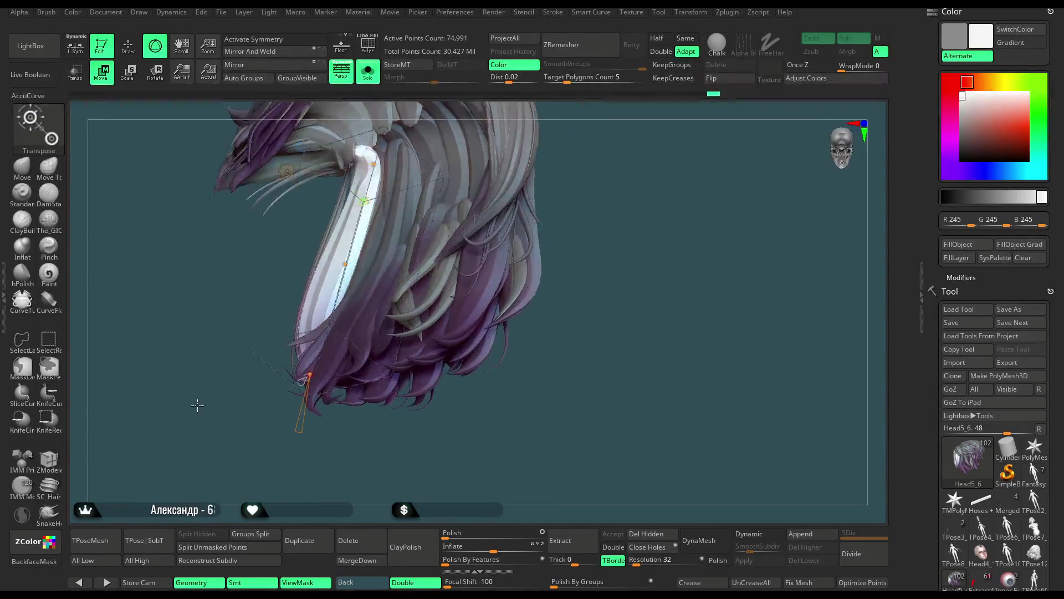
{"action": "mouse_move", "coordinate": [344, 264]}
{"action": "left_mouse_down"}
{"action": "mouse_move", "coordinate": [318, 388]}
{"action": "mouse_move", "coordinate": [313, 376]}
{"action": "mouse_move", "coordinate": [443, 131]}
{"action": "mouse_move", "coordinate": [346, 257]}
{"action": "left_mouse_up"}
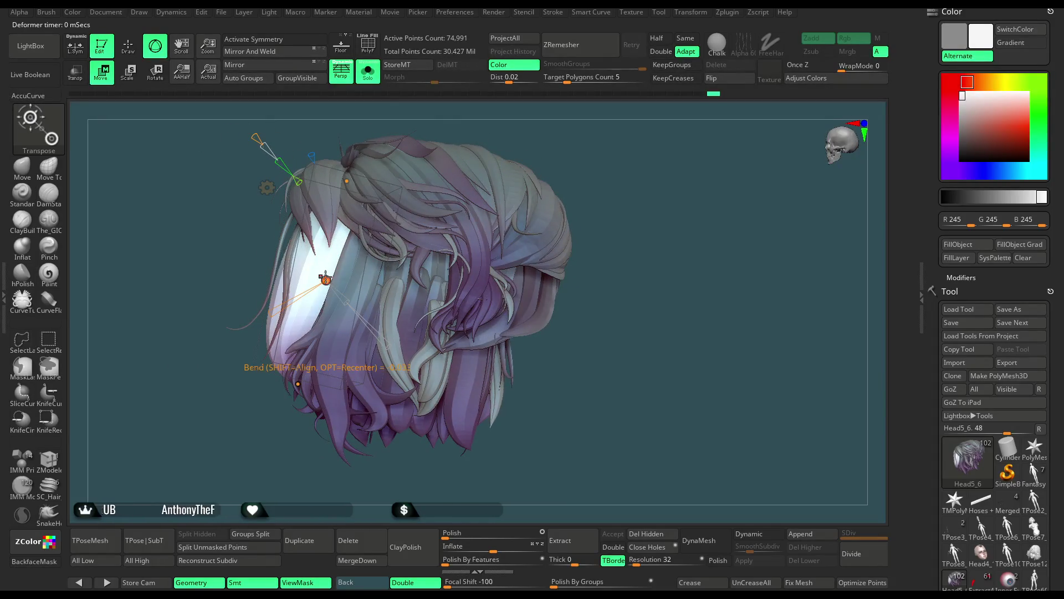
{"action": "left_click_drag", "start_coordinate": [305, 312], "coordinate": [286, 269]}
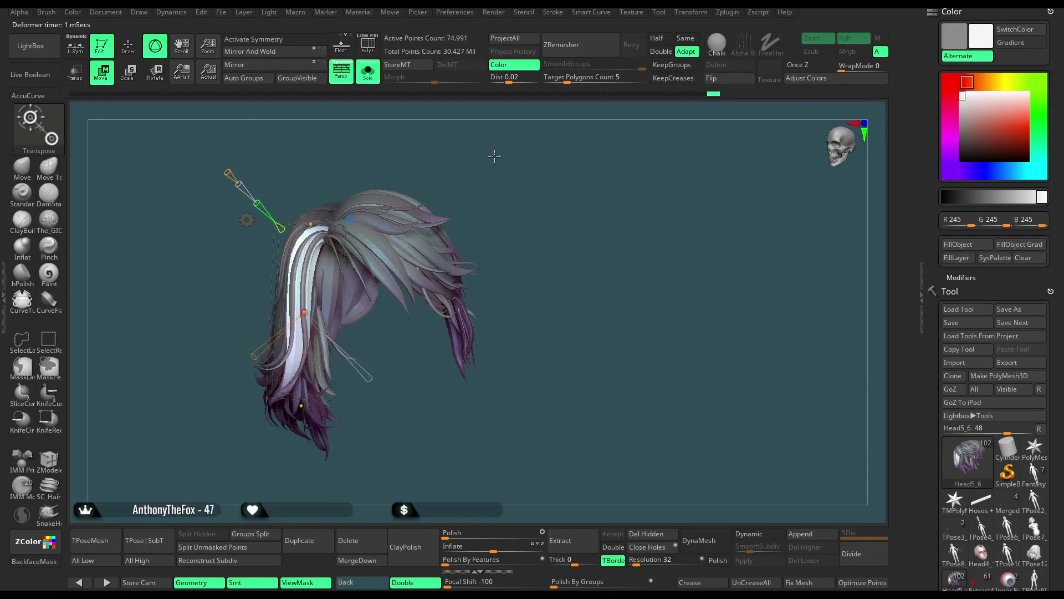
Accept the bend deformation and turn off Solo to show the full character.
{"action": "left_click", "coordinate": [247, 219]}
{"action": "left_click", "coordinate": [248, 221]}
{"action": "left_click", "coordinate": [246, 219]}
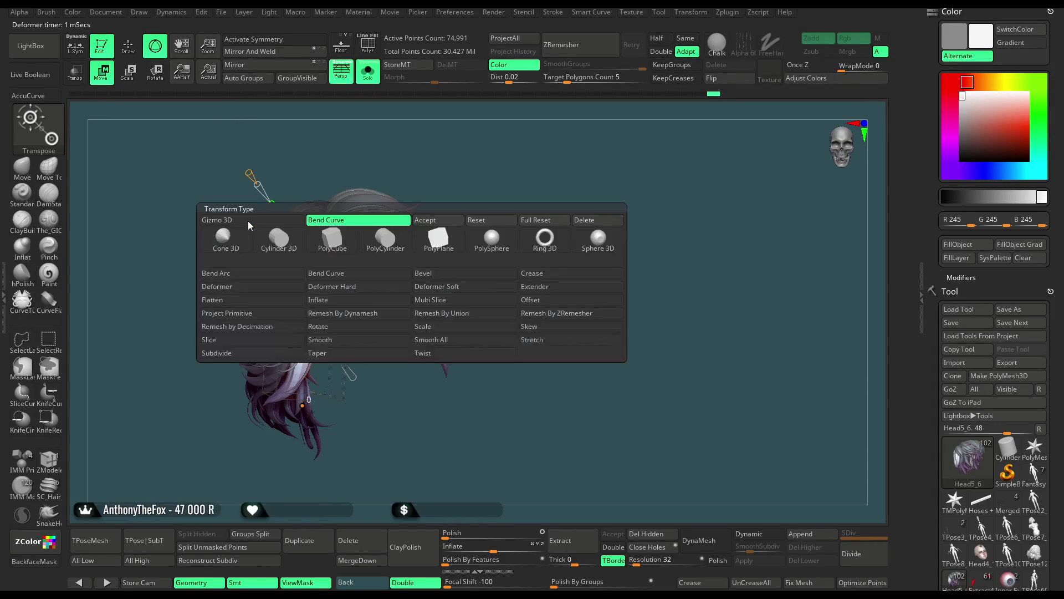
{"action": "left_click", "coordinate": [431, 221]}
{"action": "left_click", "coordinate": [368, 45]}
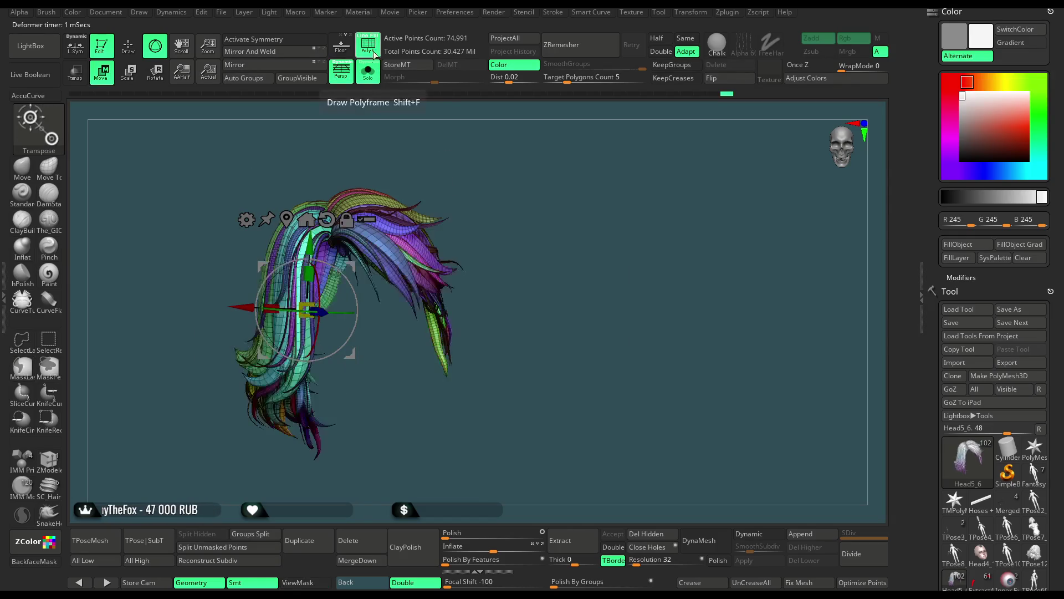
{"action": "left_click", "coordinate": [370, 73]}
{"action": "left_click", "coordinate": [371, 49]}
{"action": "left_click_drag", "start_coordinate": [496, 249], "coordinate": [491, 185], "text": "alt"}
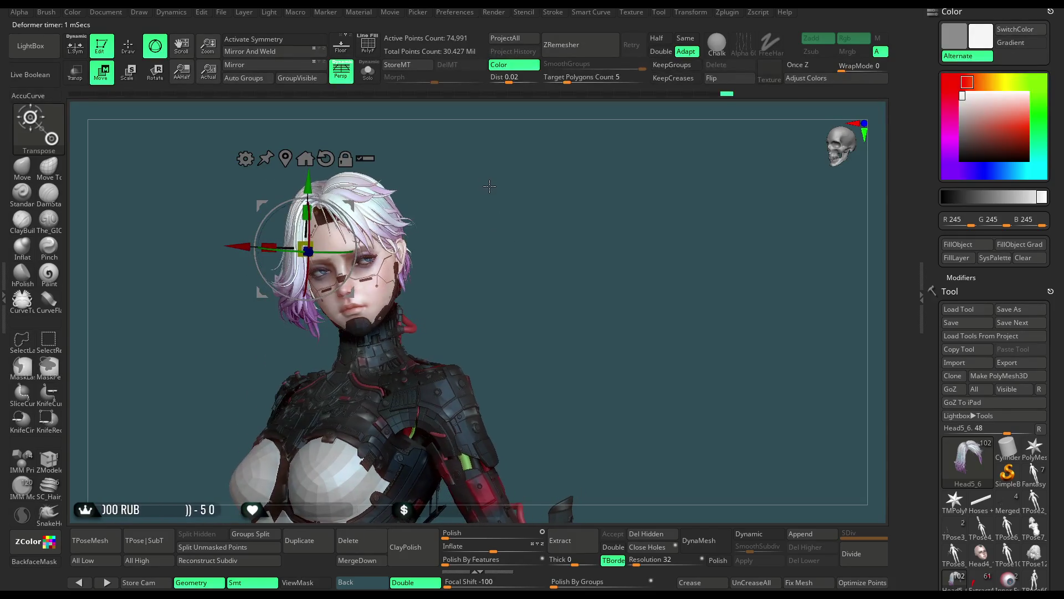
Return to Draw mode and rotate the character to a frontal full-body view.
{"action": "key", "text": "q"}
{"action": "key", "text": "space"}
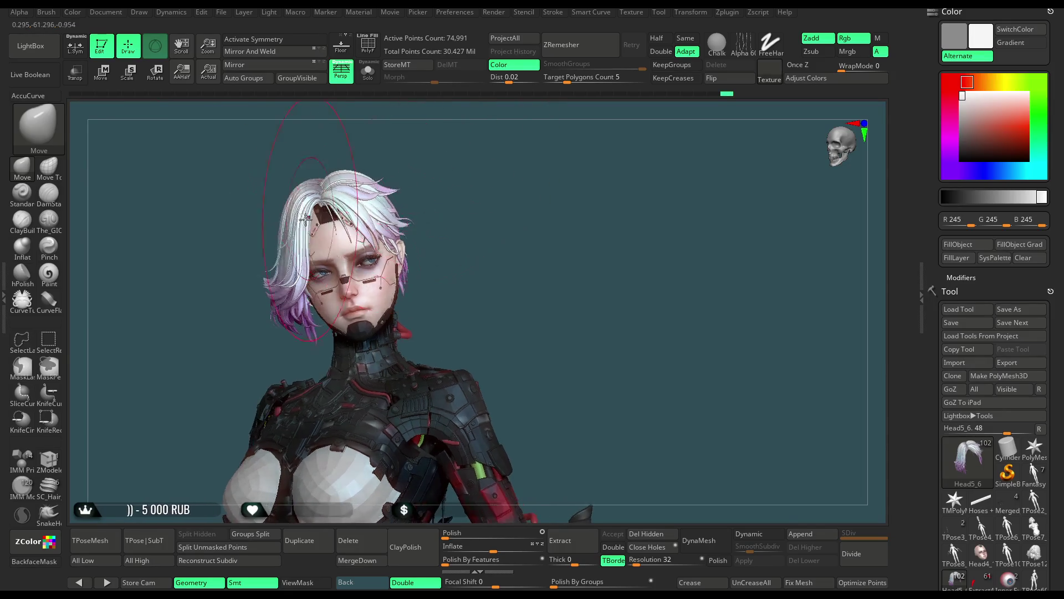
{"action": "mouse_move", "coordinate": [359, 176]}
{"action": "right_mouse_down"}
{"action": "mouse_move", "coordinate": [332, 196]}
{"action": "mouse_move", "coordinate": [457, 160]}
{"action": "mouse_move", "coordinate": [437, 190]}
{"action": "mouse_move", "coordinate": [462, 216]}
{"action": "mouse_move", "coordinate": [484, 180]}
{"action": "mouse_move", "coordinate": [468, 181]}
{"action": "mouse_move", "coordinate": [490, 200]}
{"action": "right_mouse_up"}
{"action": "key", "text": "space"}
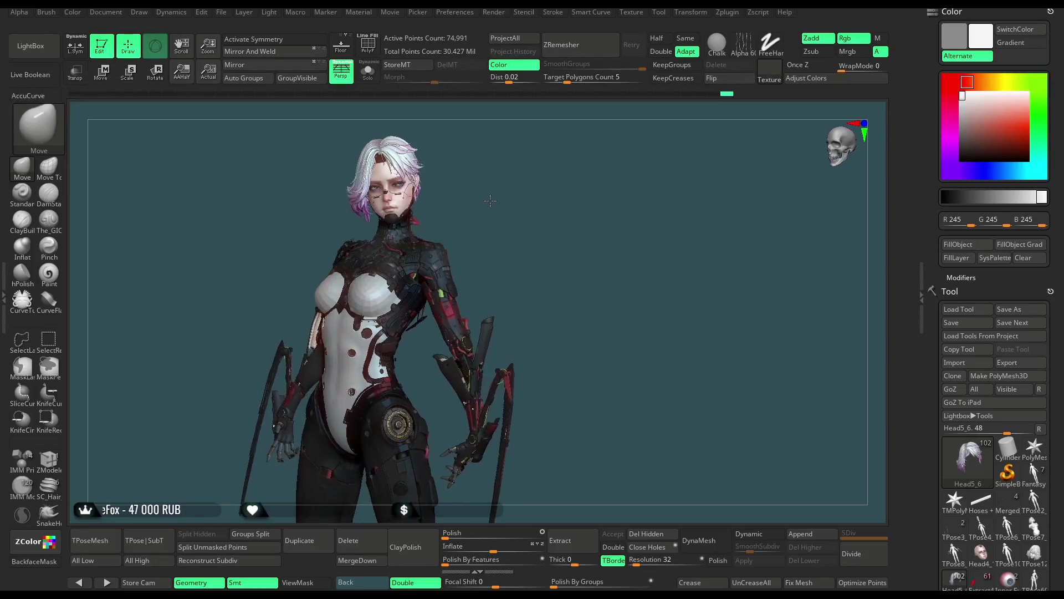
{"action": "mouse_move", "coordinate": [490, 200]}
{"action": "right_mouse_down"}
{"action": "mouse_move", "coordinate": [470, 231]}
{"action": "mouse_move", "coordinate": [382, 237]}
{"action": "right_mouse_up"}
Make Head4_14 the active subtool and zoom in close on the face and brow.
{"action": "left_click", "coordinate": [371, 221], "text": "alt"}
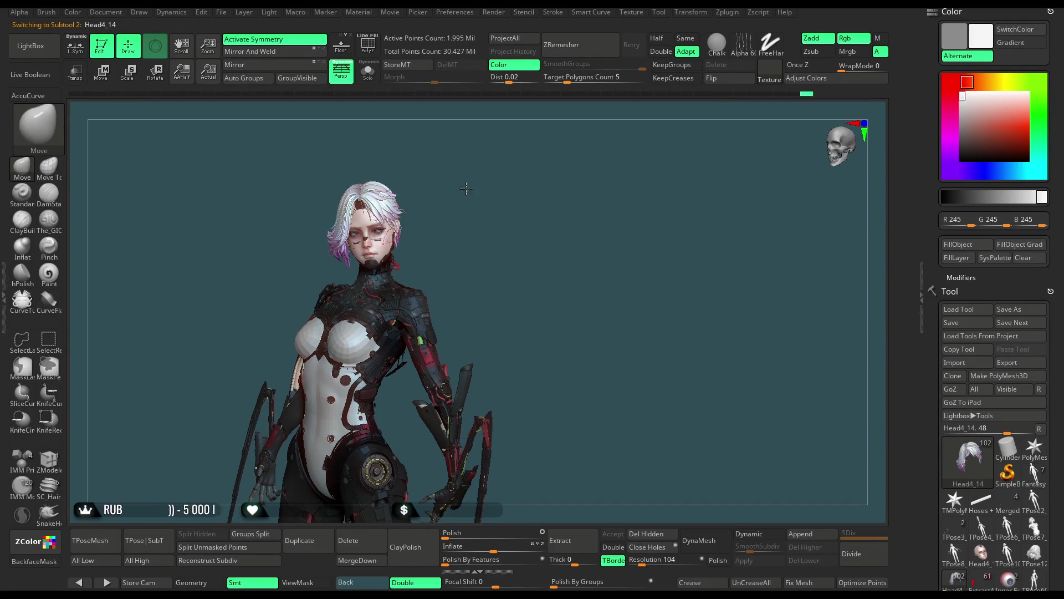
{"action": "key", "text": "f"}
{"action": "right_click_drag", "start_coordinate": [588, 164], "coordinate": [380, 244]}
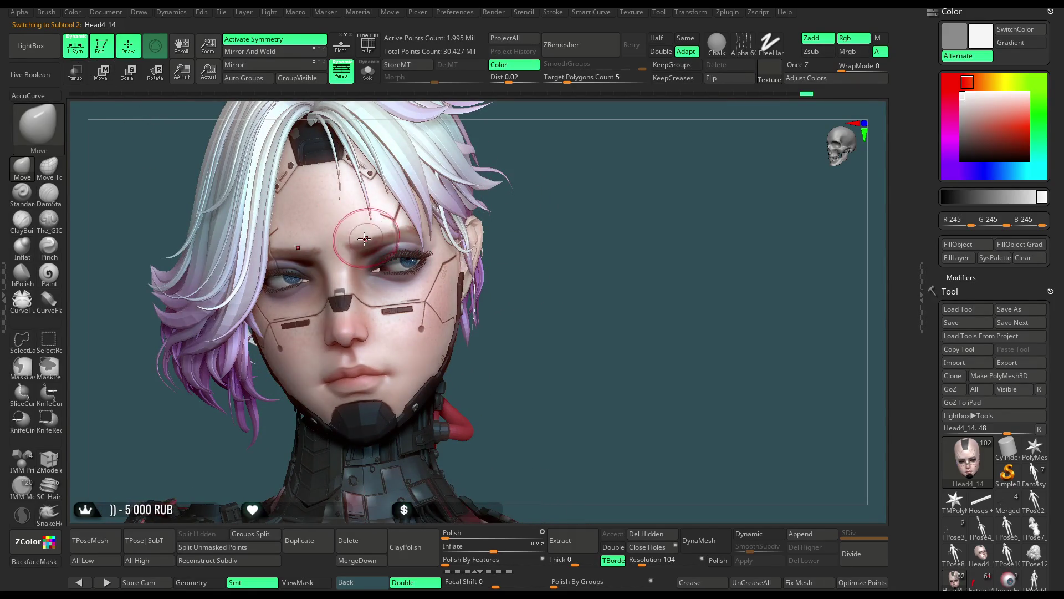
{"action": "right_click_drag", "start_coordinate": [549, 156], "coordinate": [421, 243], "text": "ctrl"}
{"action": "key", "text": "space"}
{"action": "left_click_drag", "start_coordinate": [408, 250], "coordinate": [416, 251]}
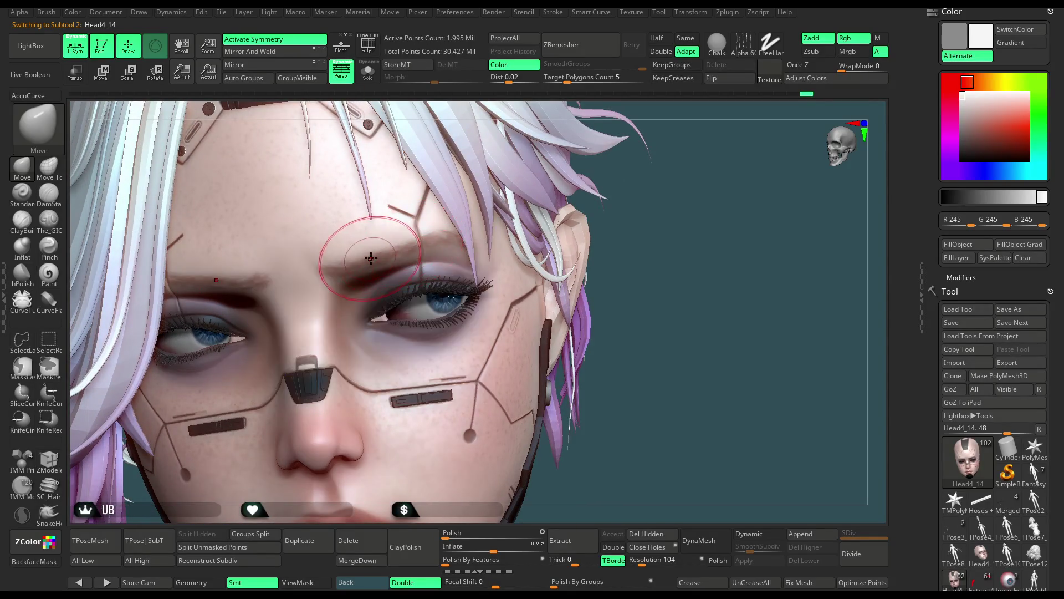
{"action": "mouse_move", "coordinate": [639, 231]}
{"action": "right_mouse_down", "text": "ctrl"}
{"action": "mouse_move", "coordinate": [681, 242]}
{"action": "mouse_move", "coordinate": [333, 238]}
{"action": "right_mouse_up", "text": "ctrl"}
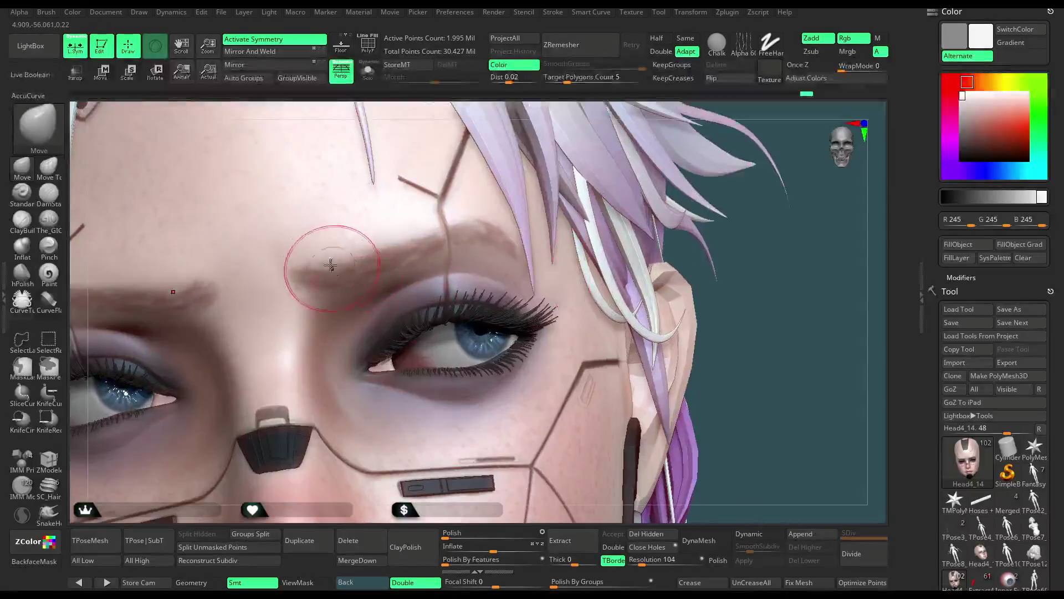
{"action": "key", "text": "space"}
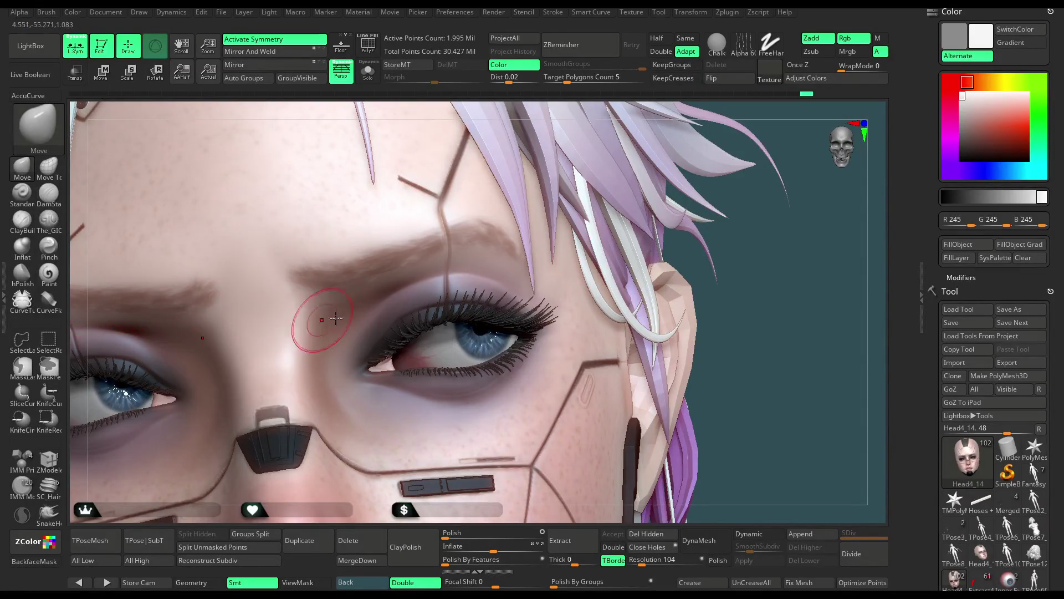
Choose the ZBGs_Fur_sculpt brush and sample a brownish skin tone (149, 113, 102).
{"action": "key", "text": "b"}
{"action": "left_click", "coordinate": [715, 181]}
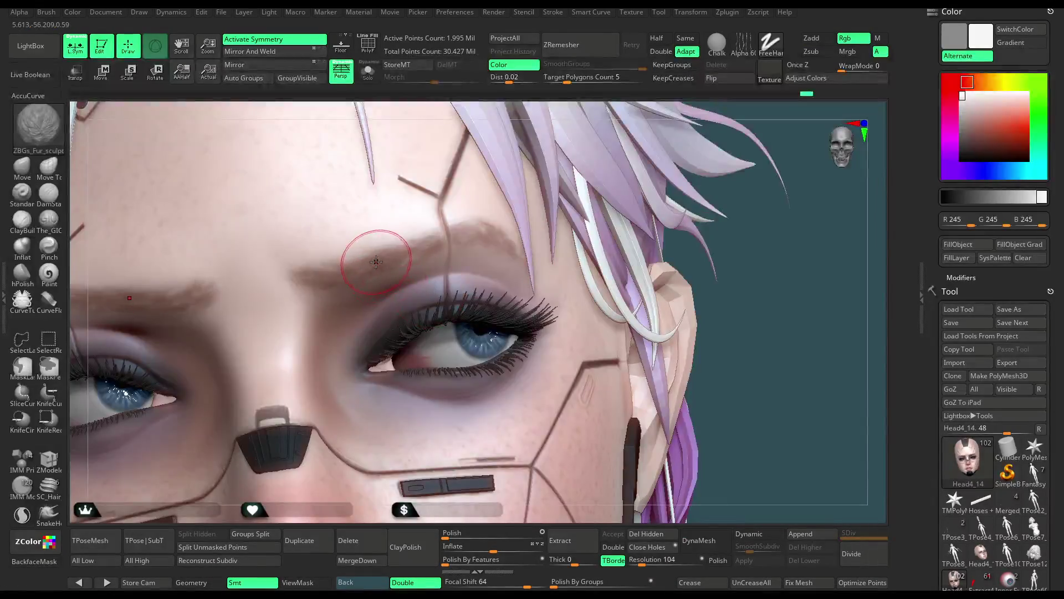
{"action": "key", "text": "c"}
{"action": "key", "text": "space"}
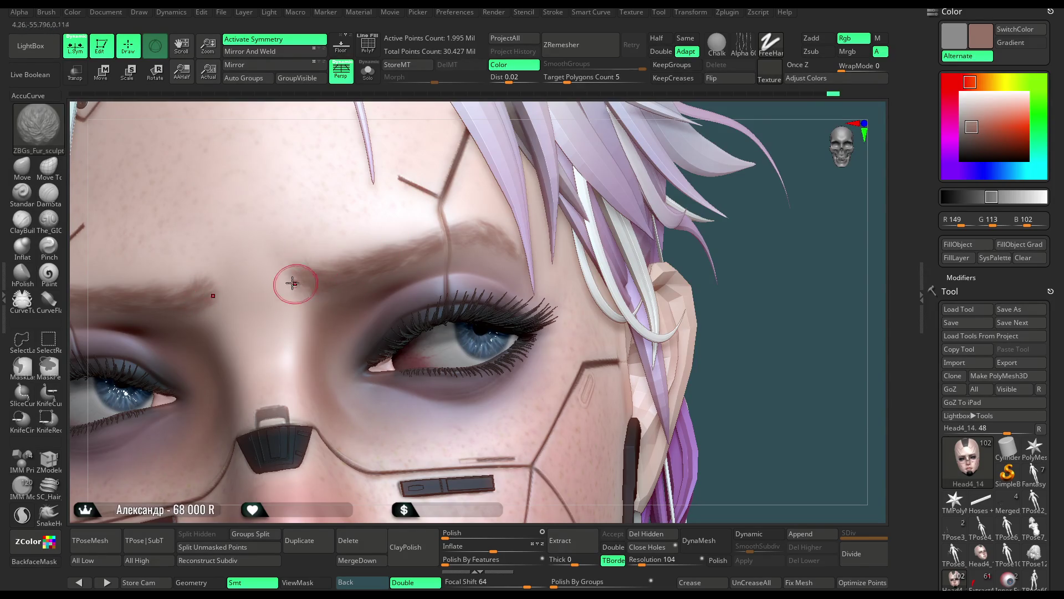
{"action": "key", "text": "ctrl"}
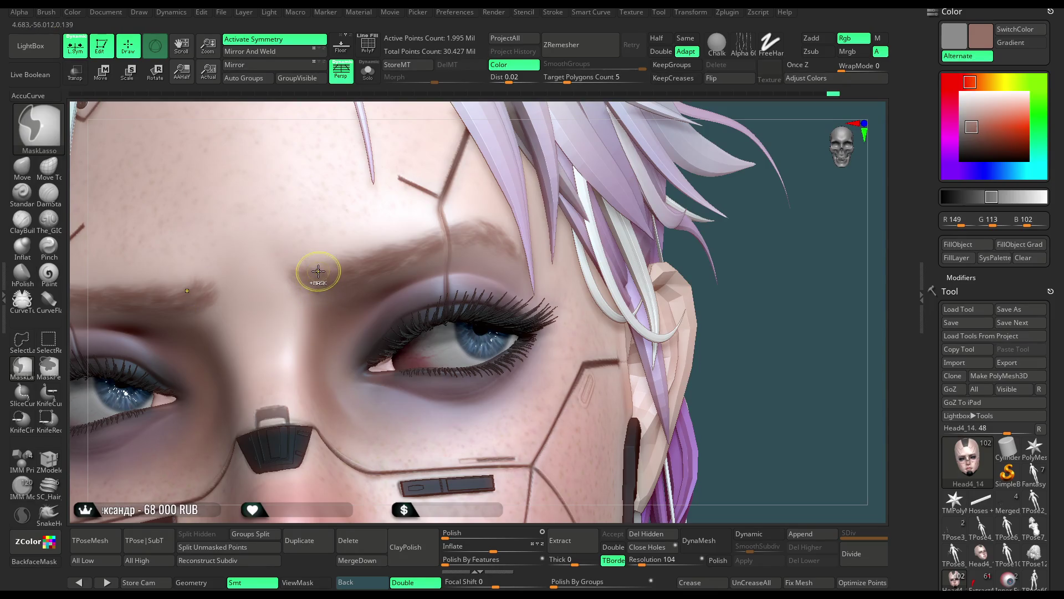
{"action": "key", "text": "ctrl"}
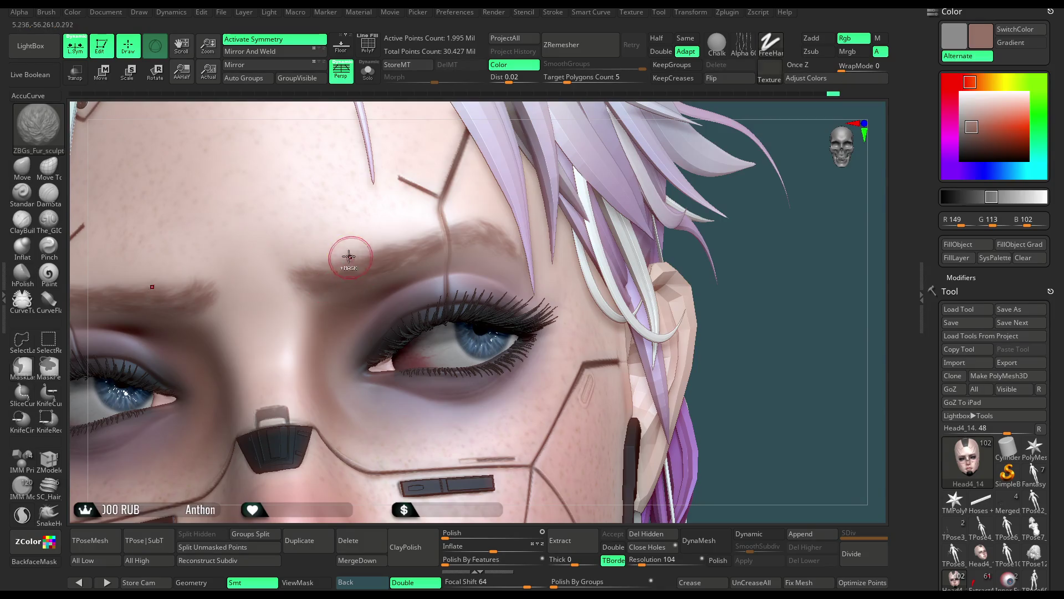
{"action": "key", "text": "space"}
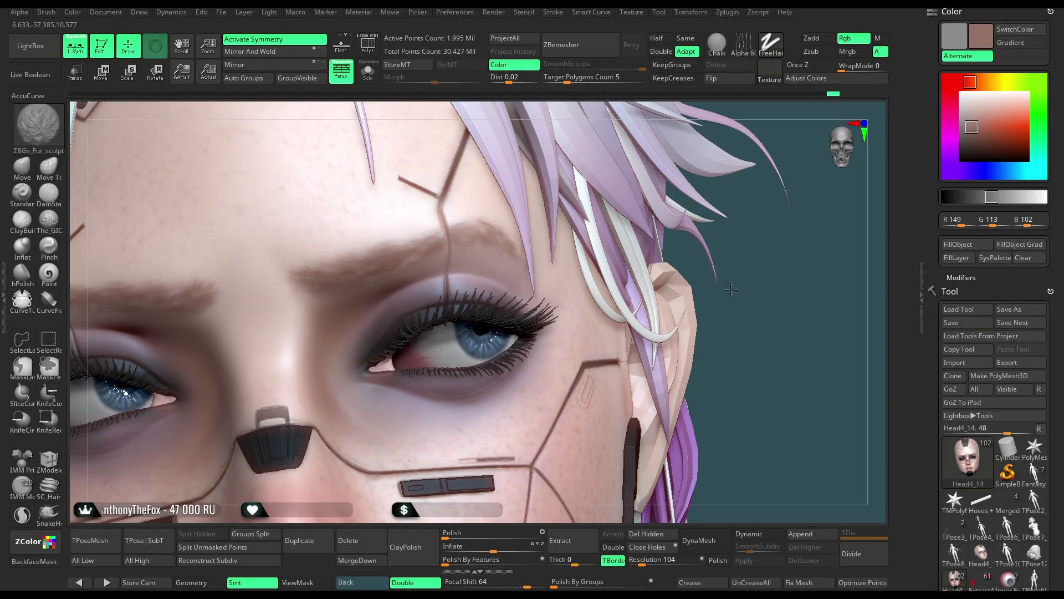
{"action": "left_click_drag", "start_coordinate": [731, 289], "coordinate": [702, 303], "text": "alt"}
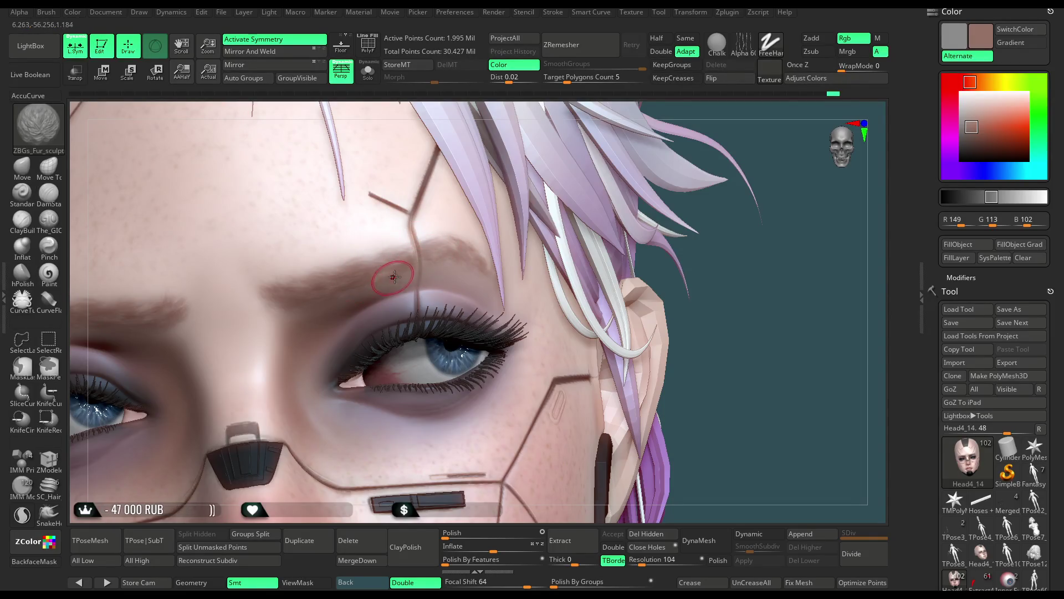
{"action": "left_click_drag", "start_coordinate": [773, 281], "coordinate": [404, 196]}
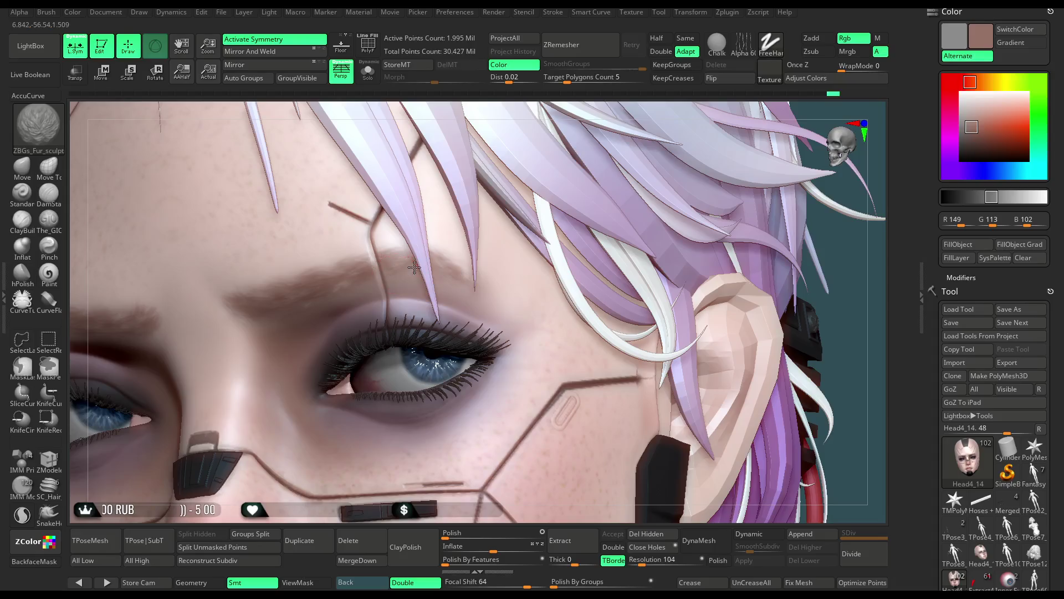
Solo the face to inspect it from the side, then bring the rest back.
{"action": "left_click", "coordinate": [368, 80]}
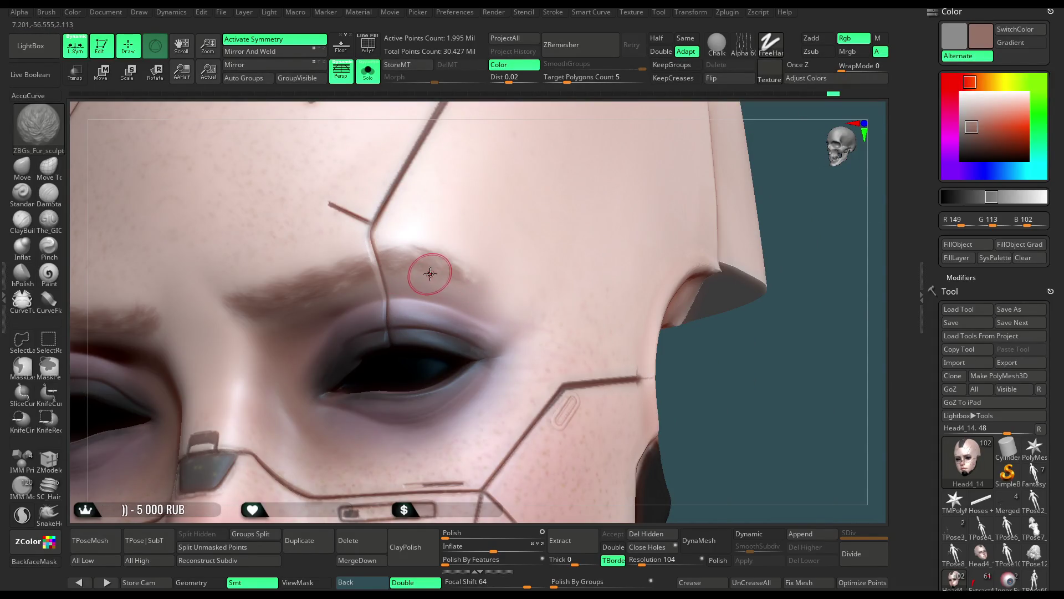
{"action": "left_click_drag", "start_coordinate": [741, 370], "coordinate": [554, 274]}
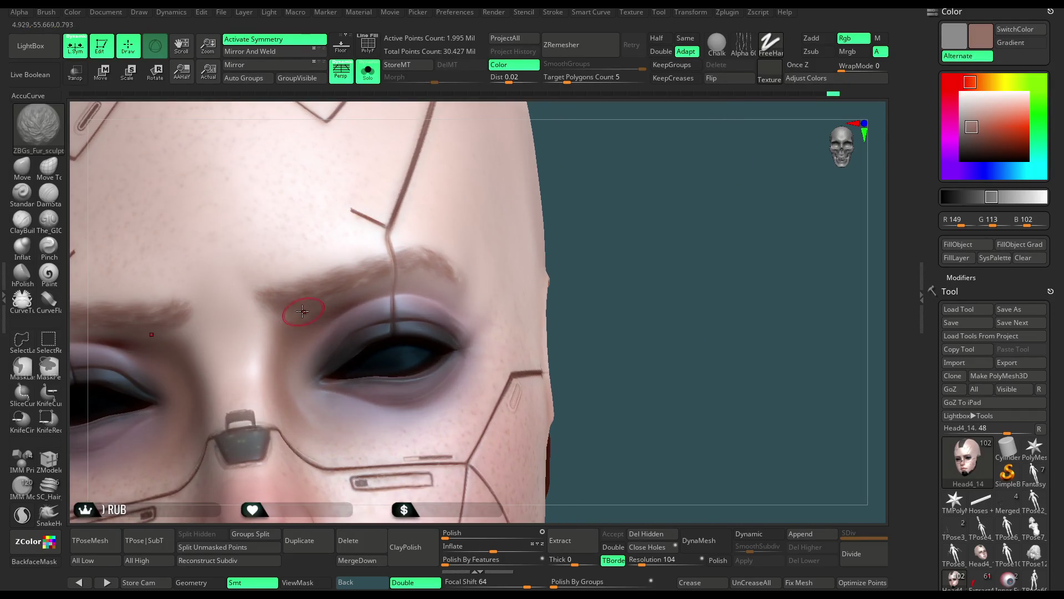
{"action": "left_click_drag", "start_coordinate": [579, 206], "coordinate": [405, 279]}
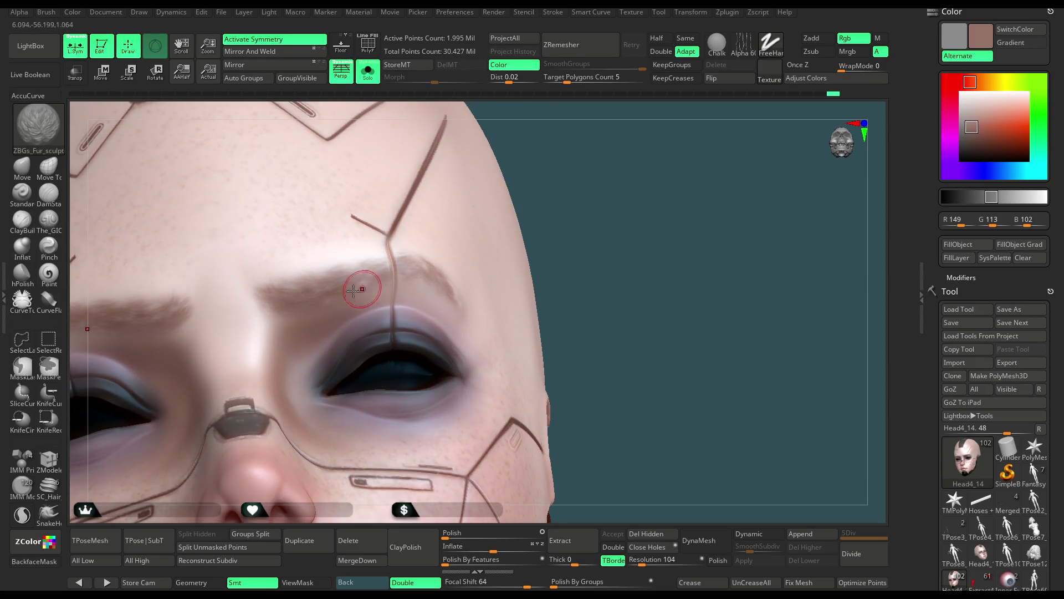
{"action": "left_click_drag", "start_coordinate": [578, 238], "coordinate": [566, 220]}
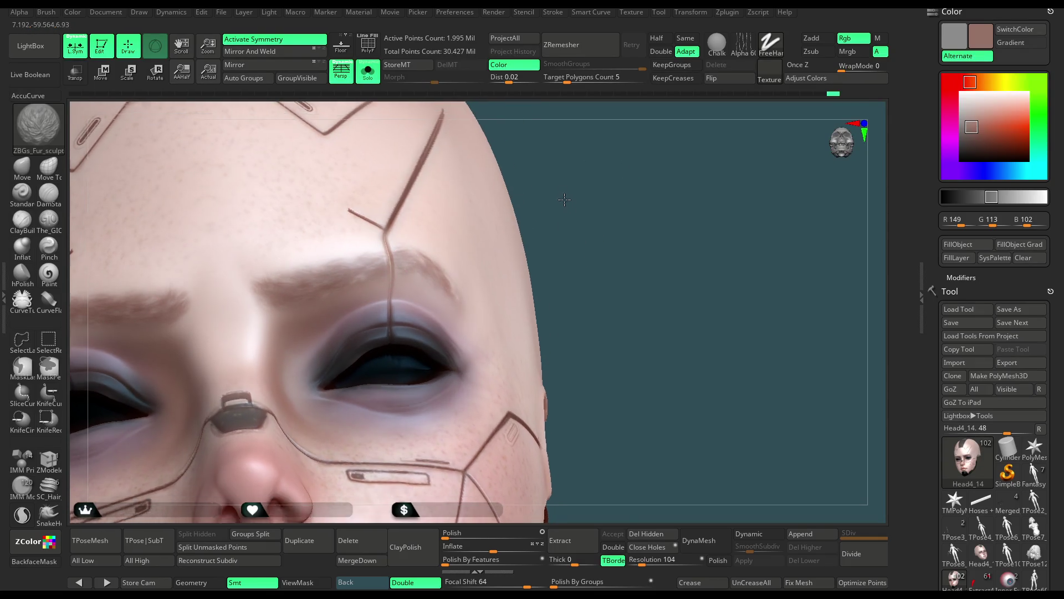
{"action": "left_click", "coordinate": [367, 74]}
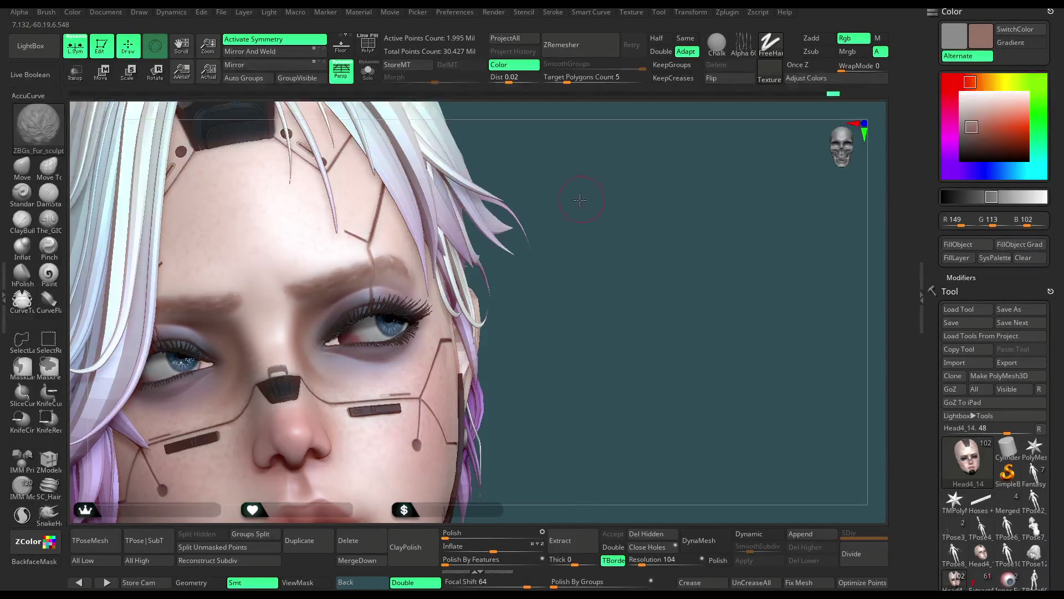
Set the main colour to near-white (239, 239, 239) and open the File menu.
{"action": "key", "text": "f"}
{"action": "mouse_move", "coordinate": [580, 200]}
{"action": "left_mouse_down"}
{"action": "mouse_move", "coordinate": [548, 191]}
{"action": "mouse_move", "coordinate": [543, 204]}
{"action": "left_mouse_up"}
{"action": "left_click_drag", "start_coordinate": [546, 204], "coordinate": [531, 229]}
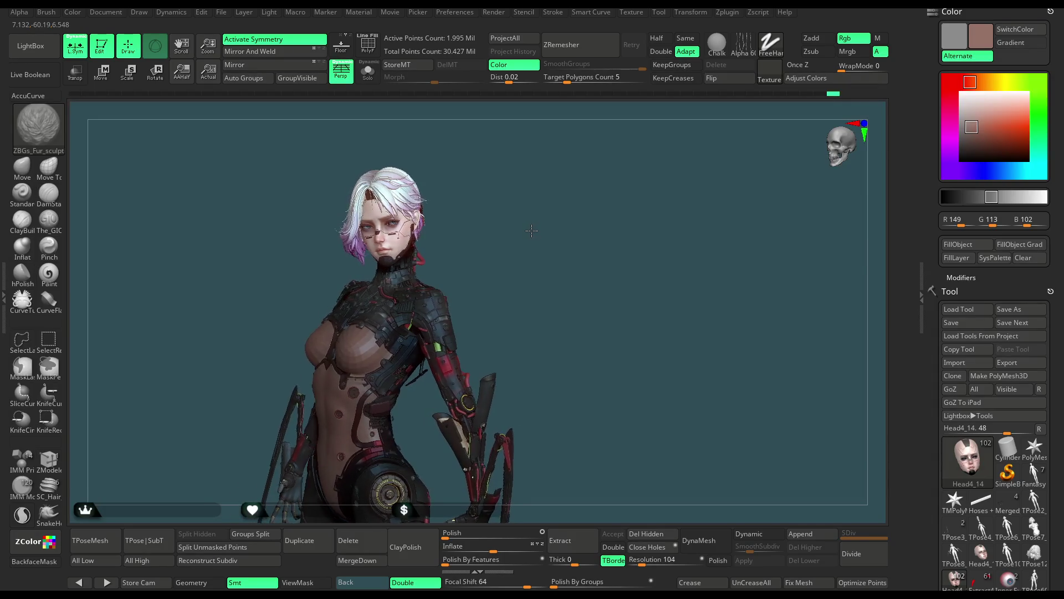
{"action": "left_click_drag", "start_coordinate": [531, 229], "coordinate": [528, 232]}
{"action": "left_click_drag", "start_coordinate": [971, 127], "coordinate": [962, 97]}
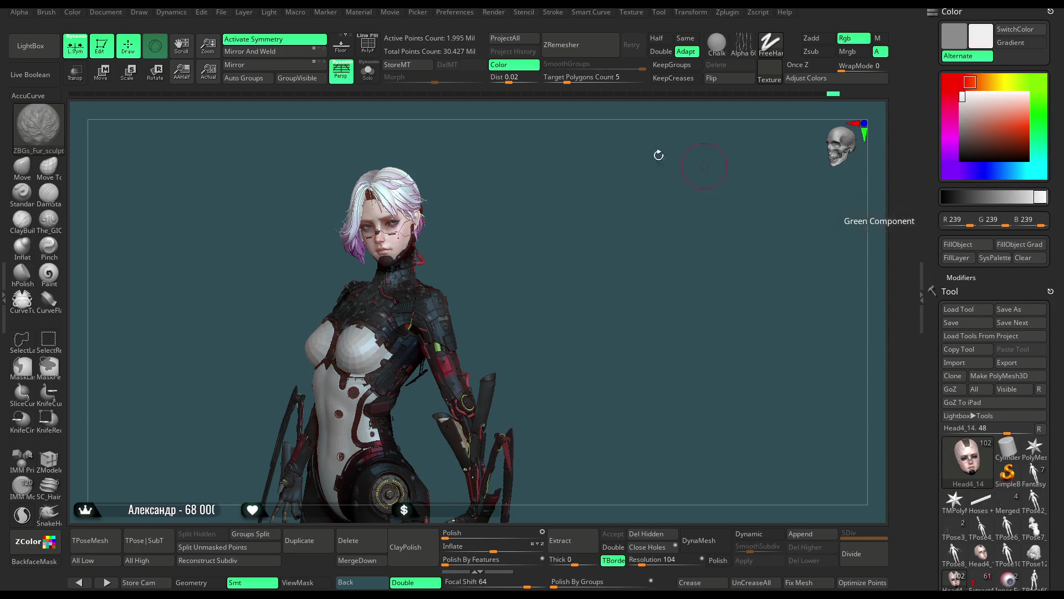
{"action": "left_click", "coordinate": [221, 12]}
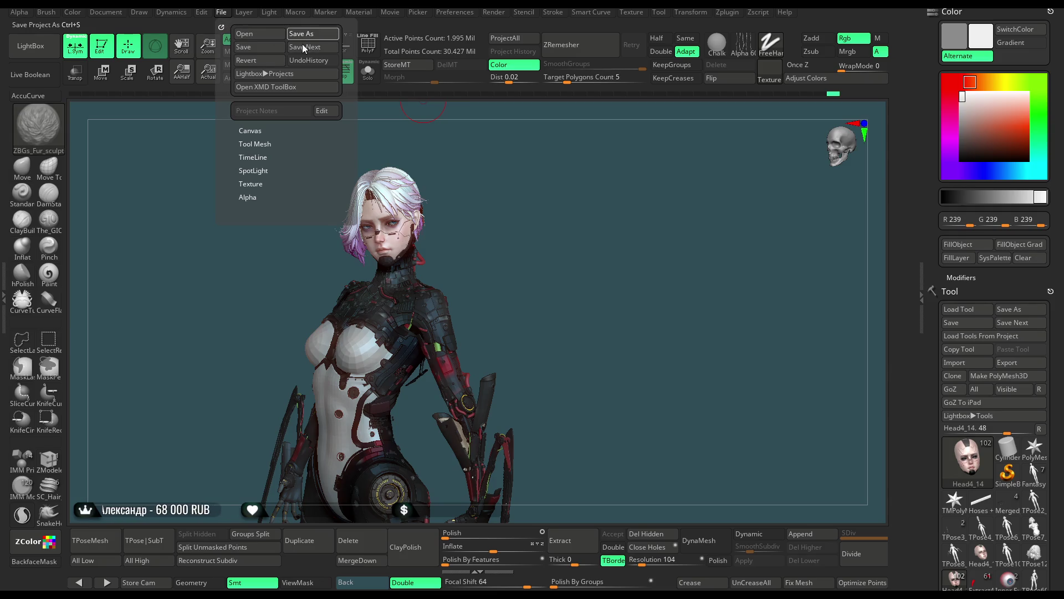
Save the whole character as a ZBrush project with Ctrl+S.
{"action": "key", "text": "ctrl+s"}
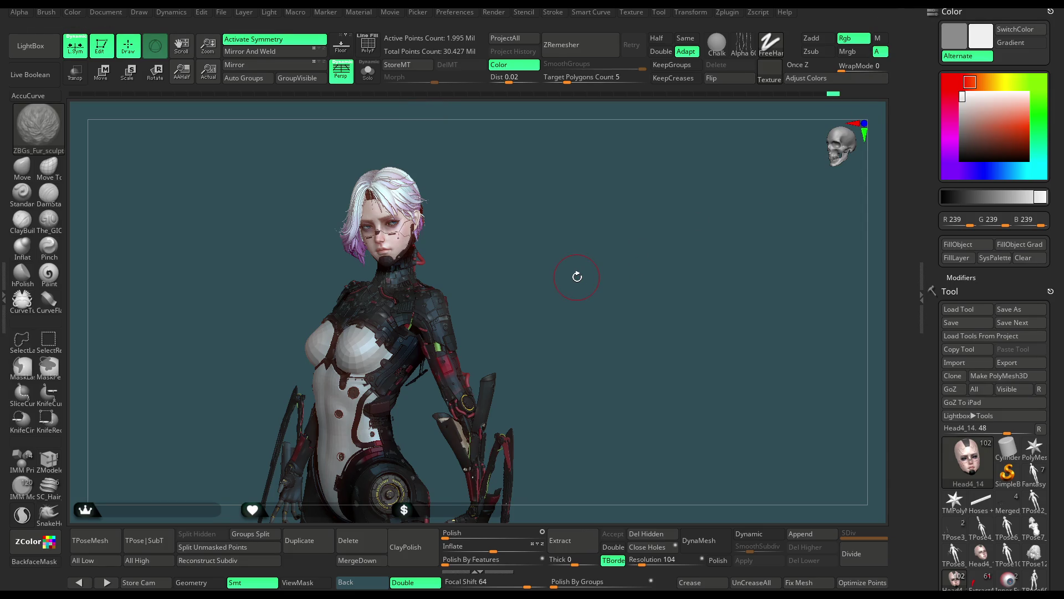
{"action": "mouse_move", "coordinate": [504, 235]}
{"action": "left_mouse_down"}
{"action": "mouse_move", "coordinate": [515, 240]}
{"action": "mouse_move", "coordinate": [525, 302]}
{"action": "mouse_move", "coordinate": [549, 261]}
{"action": "left_mouse_up"}
With the Paint brush, sample the face's skin tone (168, 133, 126), enlarge the brush, and solo the head.
{"action": "left_click", "coordinate": [48, 272]}
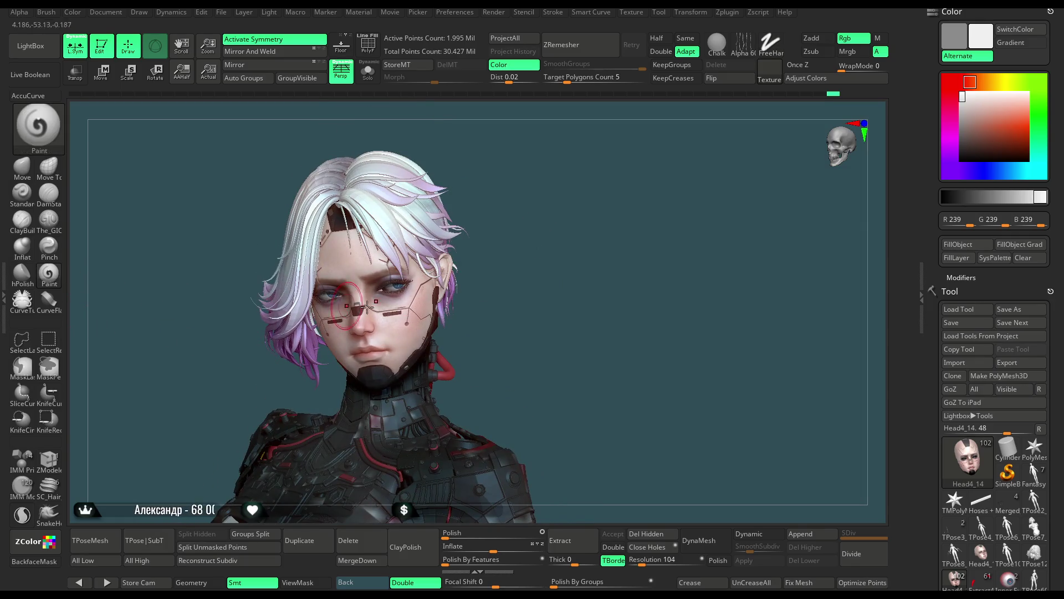
{"action": "key", "text": "c"}
{"action": "key", "text": "c"}
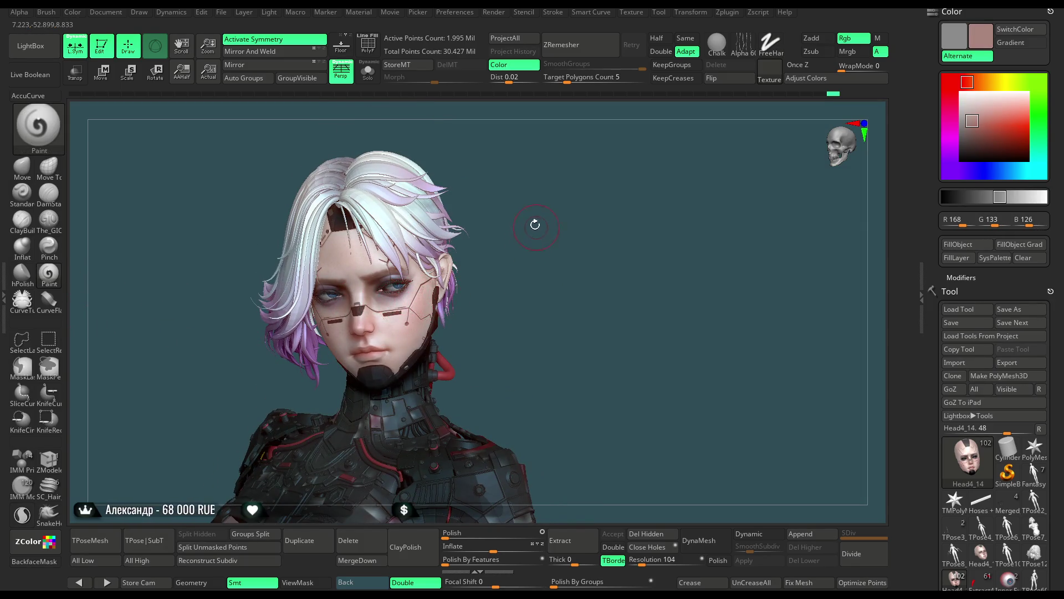
{"action": "key", "text": "space"}
{"action": "left_click_drag", "start_coordinate": [535, 224], "coordinate": [562, 225]}
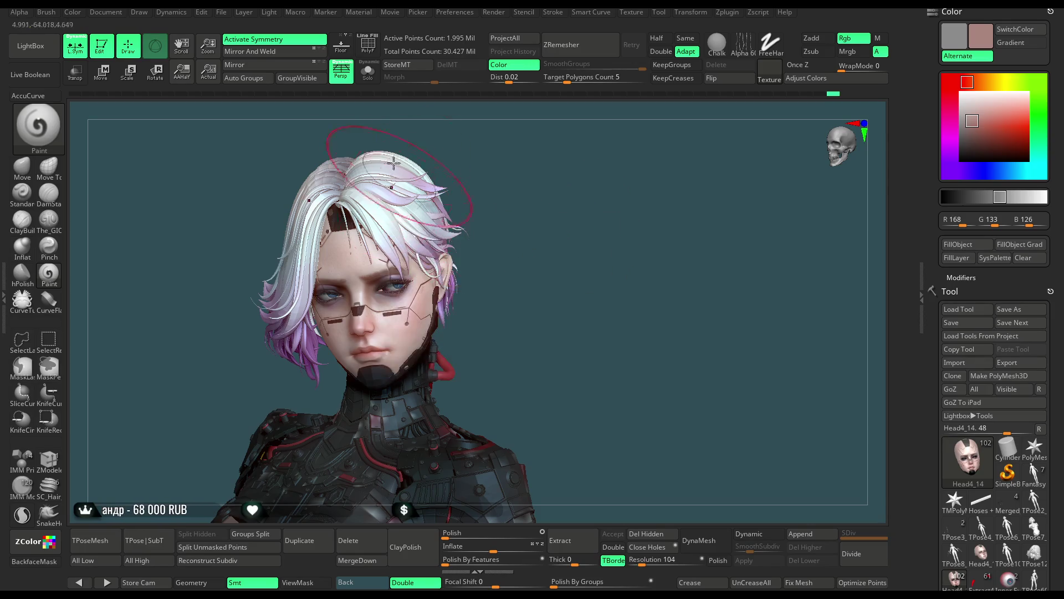
{"action": "key", "text": "ctrl+shift+f"}
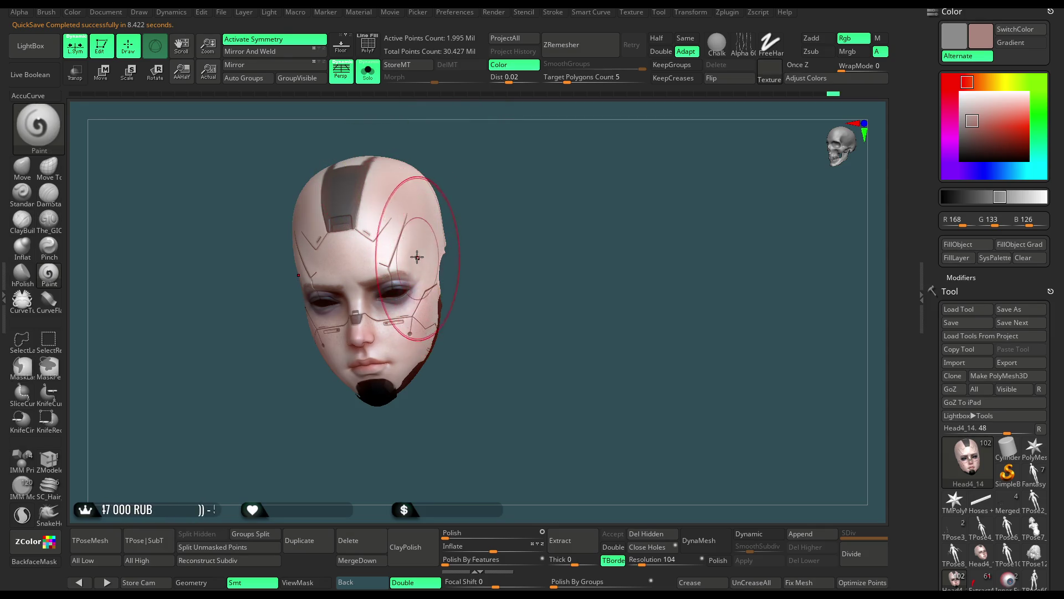
With symmetry off, pick a warmer rose skin colour (182, 126, 119) and frame the nose.
{"action": "left_click_drag", "start_coordinate": [446, 266], "coordinate": [446, 107]}
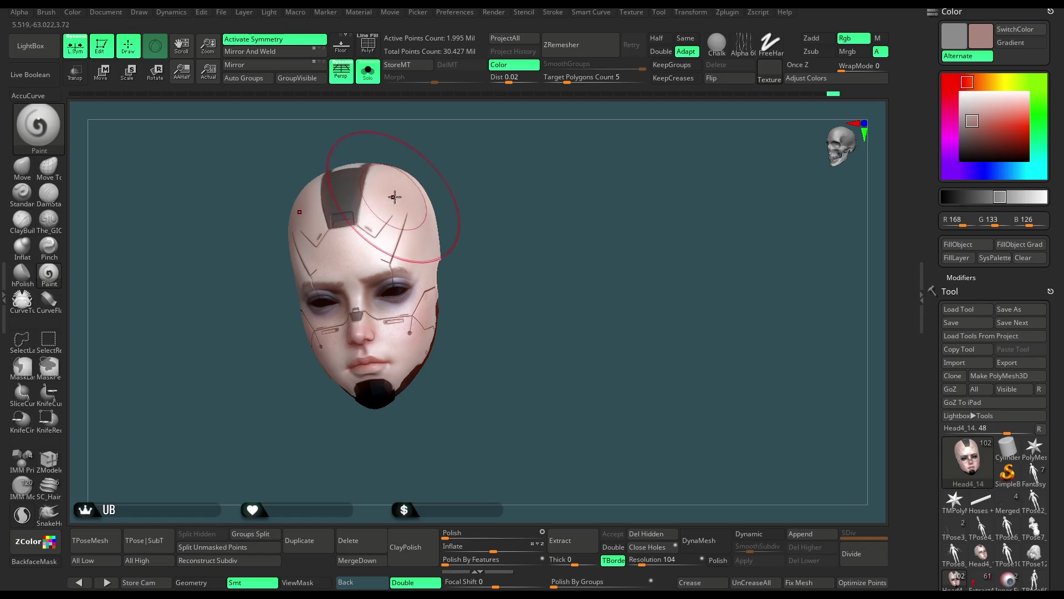
{"action": "left_click_drag", "start_coordinate": [971, 128], "coordinate": [978, 115]}
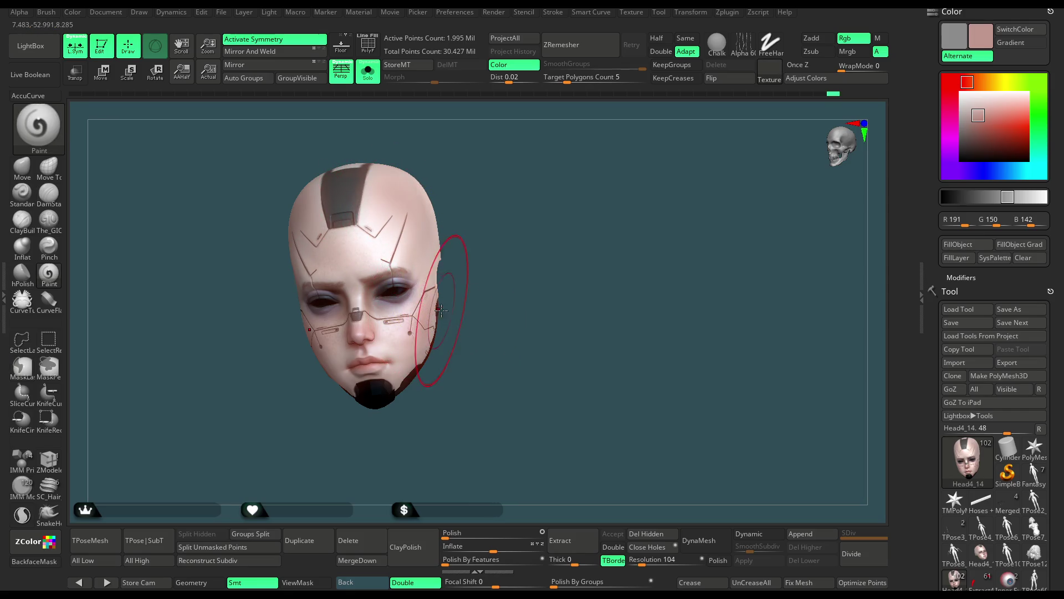
{"action": "left_click_drag", "start_coordinate": [427, 226], "coordinate": [439, 291]}
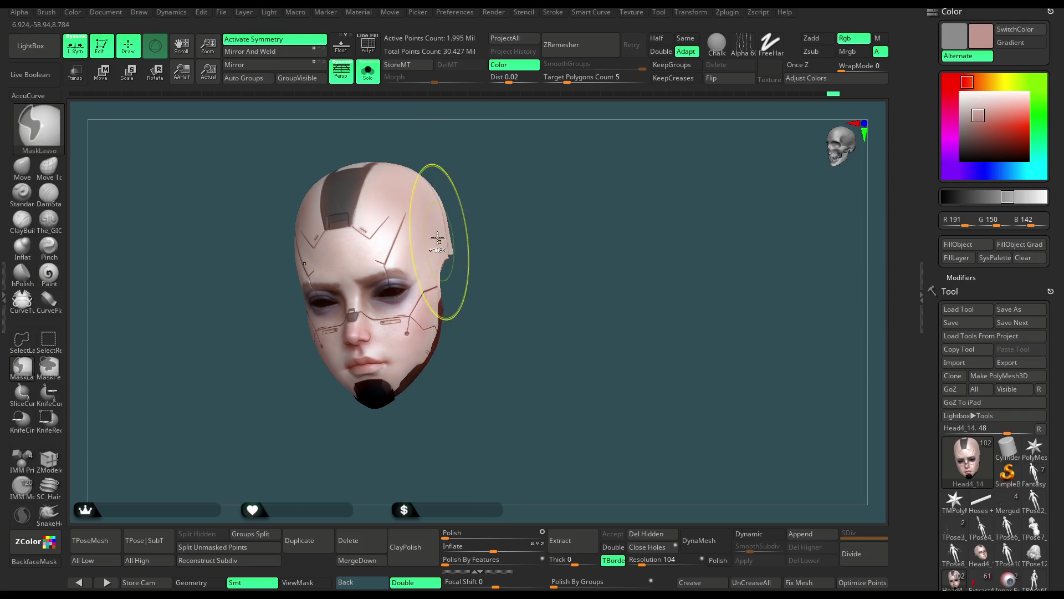
{"action": "key", "text": "x"}
{"action": "mouse_move", "coordinate": [488, 190]}
{"action": "left_mouse_down"}
{"action": "mouse_move", "coordinate": [495, 231]}
{"action": "mouse_move", "coordinate": [553, 161]}
{"action": "mouse_move", "coordinate": [385, 327]}
{"action": "left_mouse_up"}
{"action": "key", "text": "space"}
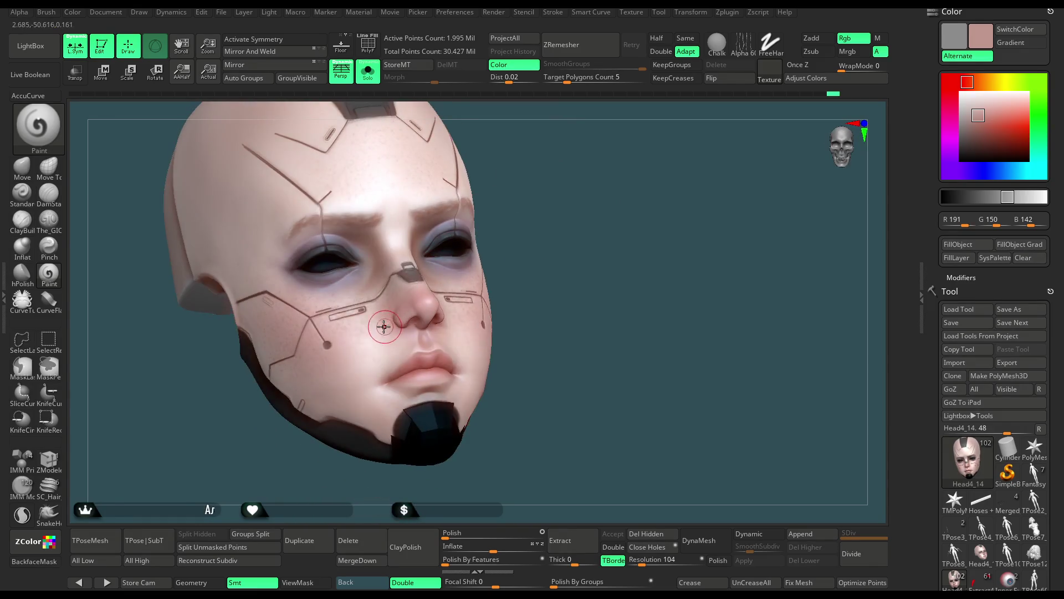
{"action": "left_click_drag", "start_coordinate": [481, 300], "coordinate": [545, 222], "text": "alt"}
{"action": "left_click", "coordinate": [985, 118]}
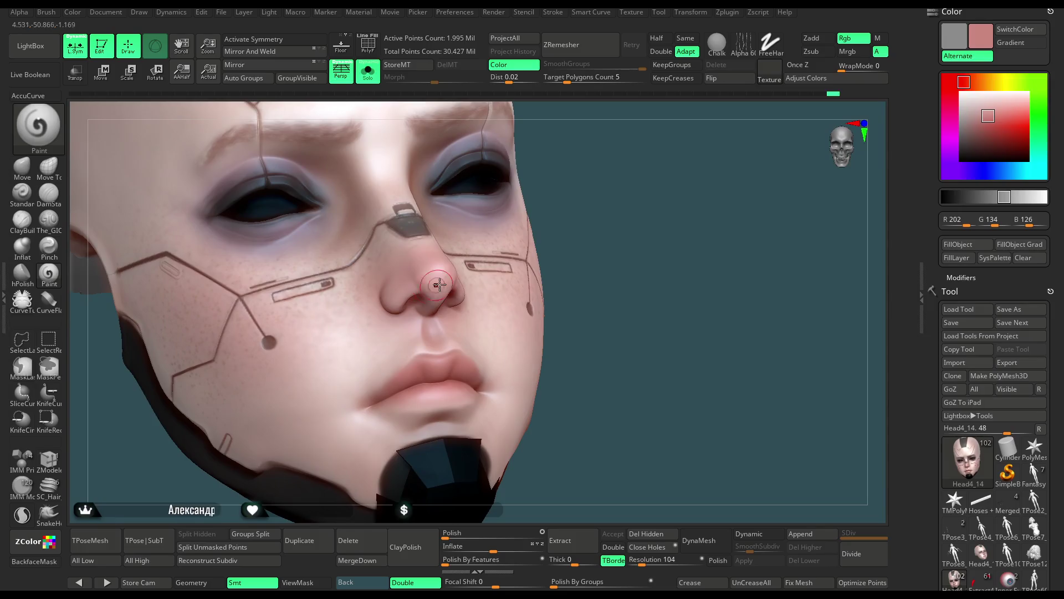
{"action": "left_click", "coordinate": [980, 120]}
{"action": "key", "text": "space"}
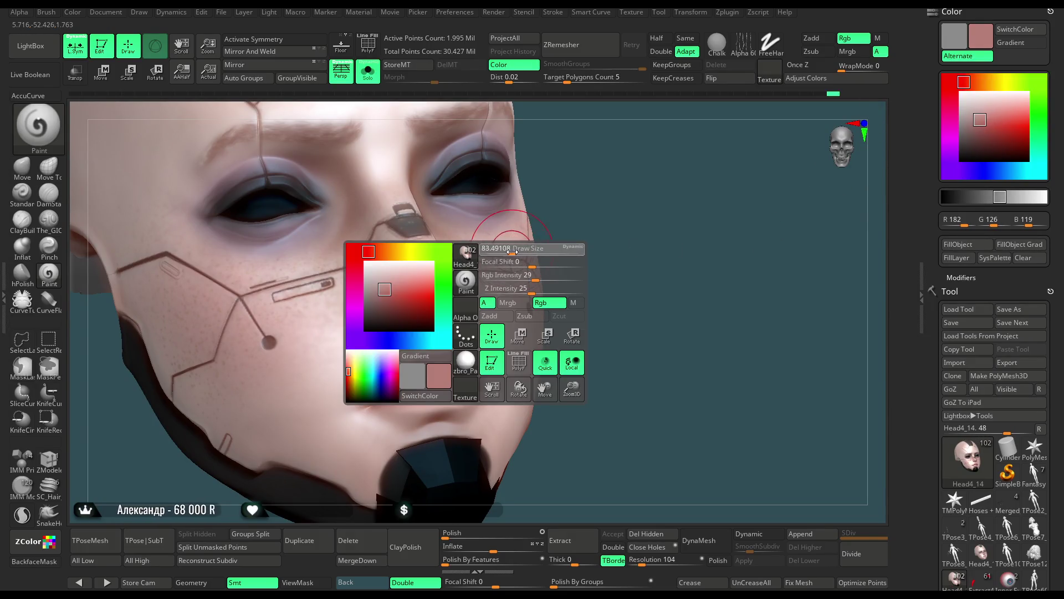
{"action": "left_click_drag", "start_coordinate": [597, 183], "coordinate": [597, 161], "text": "alt"}
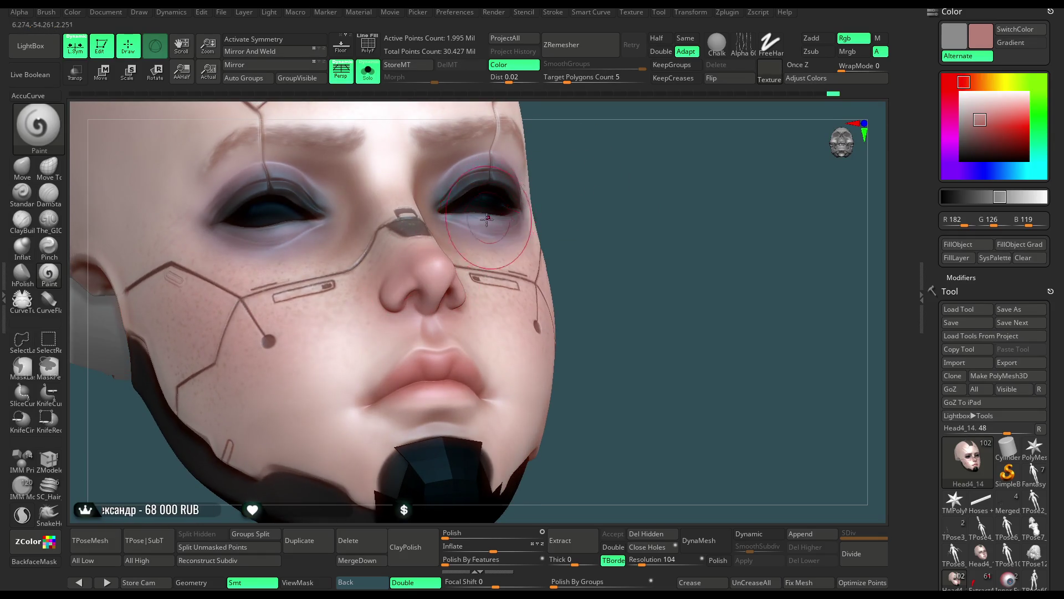
Re-enable symmetry, paint the rosy tint onto the nose tip, and check it from several angles.
{"action": "key", "text": "x"}
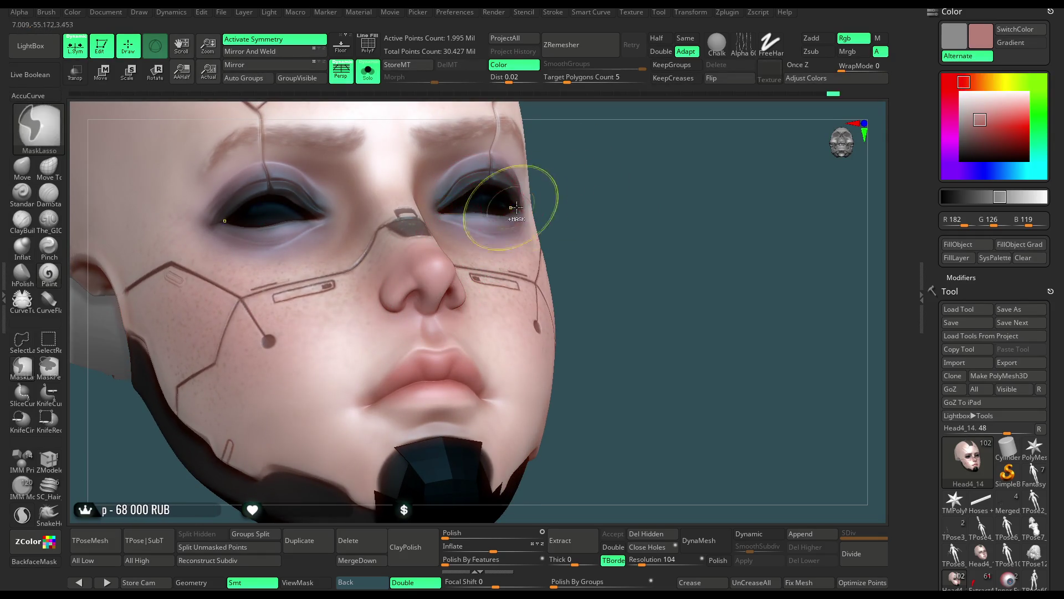
{"action": "left_click_drag", "start_coordinate": [452, 260], "coordinate": [446, 294]}
{"action": "left_click_drag", "start_coordinate": [604, 223], "coordinate": [608, 214]}
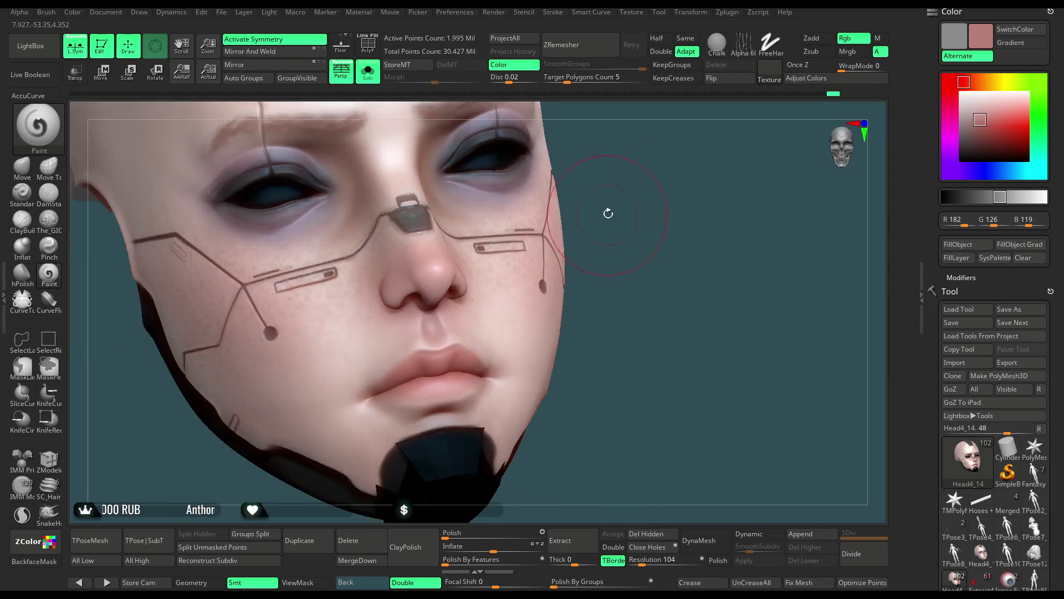
{"action": "left_click_drag", "start_coordinate": [633, 178], "coordinate": [464, 251]}
{"action": "key", "text": "space"}
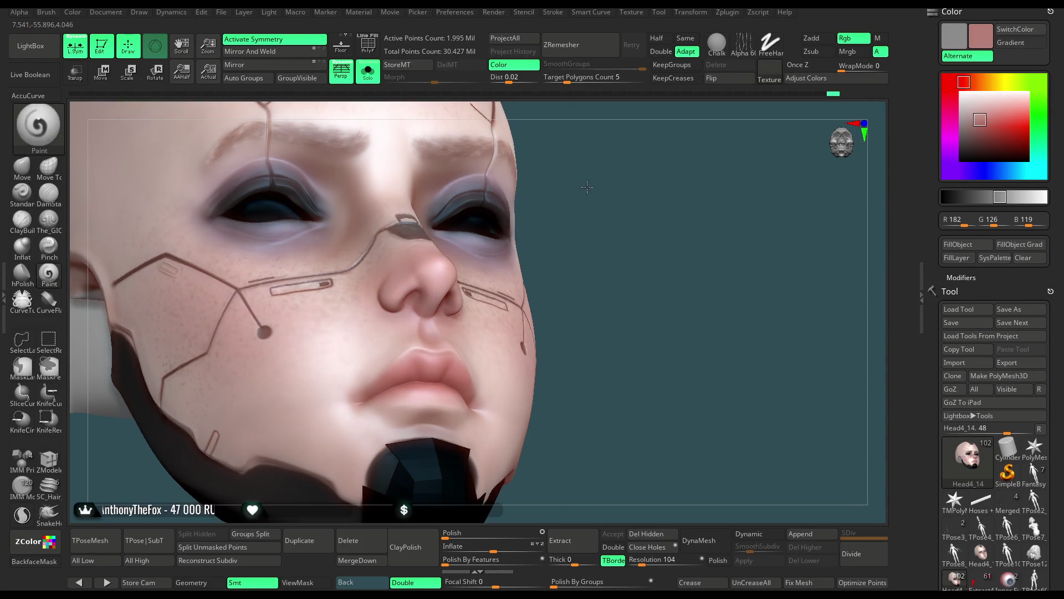
{"action": "left_click_drag", "start_coordinate": [577, 171], "coordinate": [415, 288]}
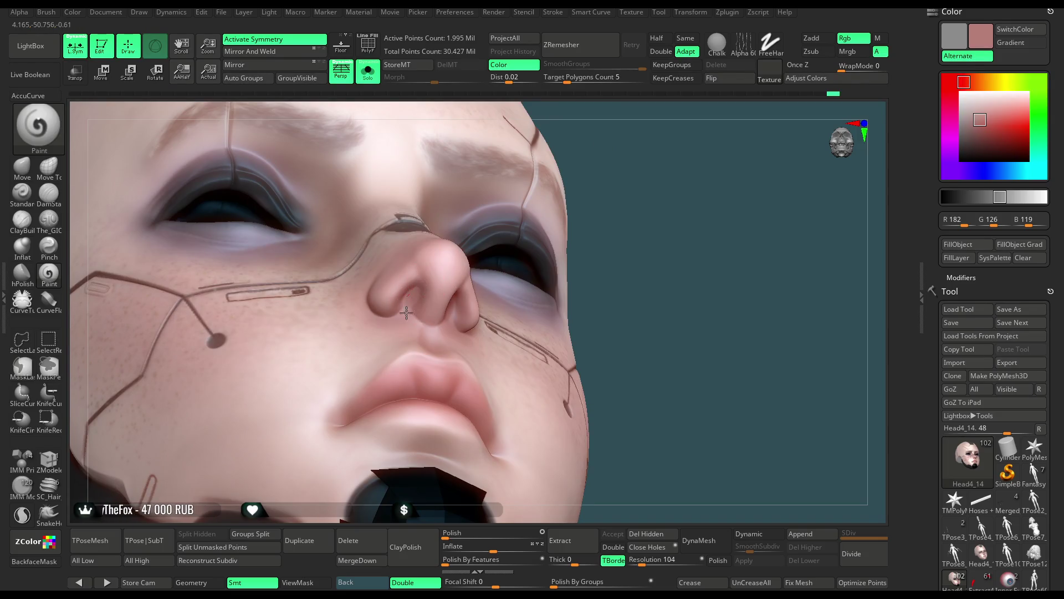
{"action": "left_click_drag", "start_coordinate": [629, 197], "coordinate": [407, 270]}
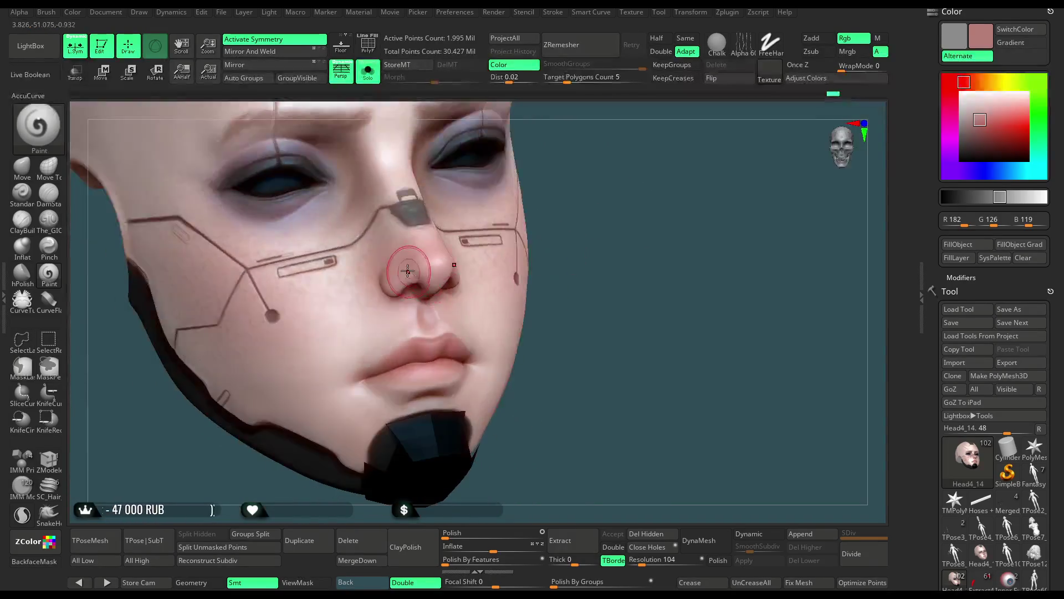
{"action": "key", "text": "shift"}
{"action": "mouse_move", "coordinate": [430, 270]}
{"action": "right_mouse_down"}
{"action": "mouse_move", "coordinate": [399, 354]}
{"action": "mouse_move", "coordinate": [627, 158]}
{"action": "mouse_move", "coordinate": [521, 178]}
{"action": "right_mouse_up"}
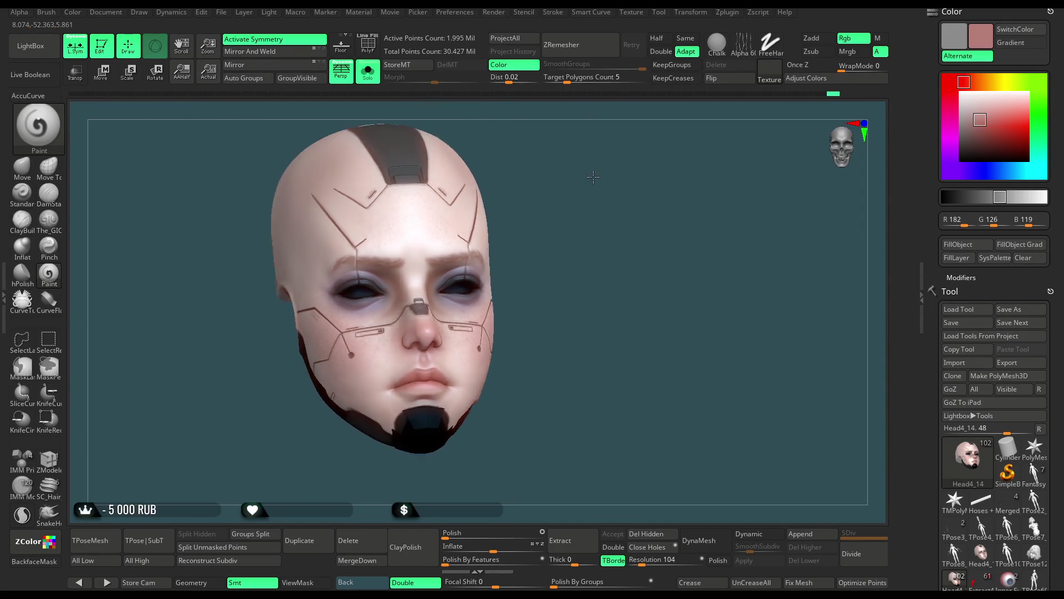
Turn off Solo to show the full character and set the main colour to pure white (255, 255, 255).
{"action": "left_click", "coordinate": [367, 72]}
{"action": "mouse_move", "coordinate": [619, 211]}
{"action": "right_mouse_down"}
{"action": "mouse_move", "coordinate": [586, 187]}
{"action": "mouse_move", "coordinate": [602, 224]}
{"action": "right_mouse_up"}
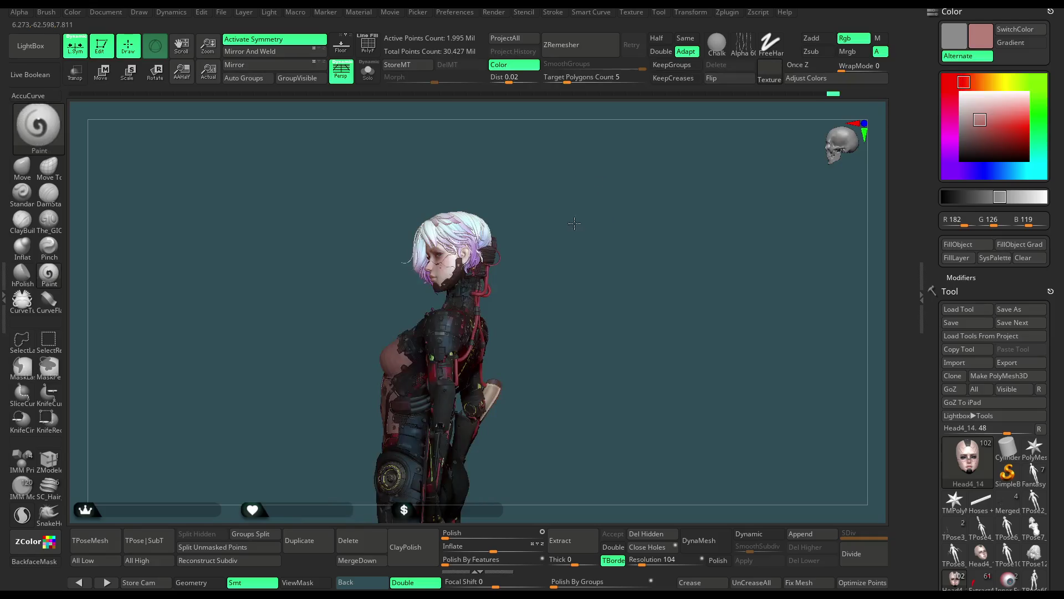
{"action": "left_click_drag", "start_coordinate": [968, 113], "coordinate": [963, 94]}
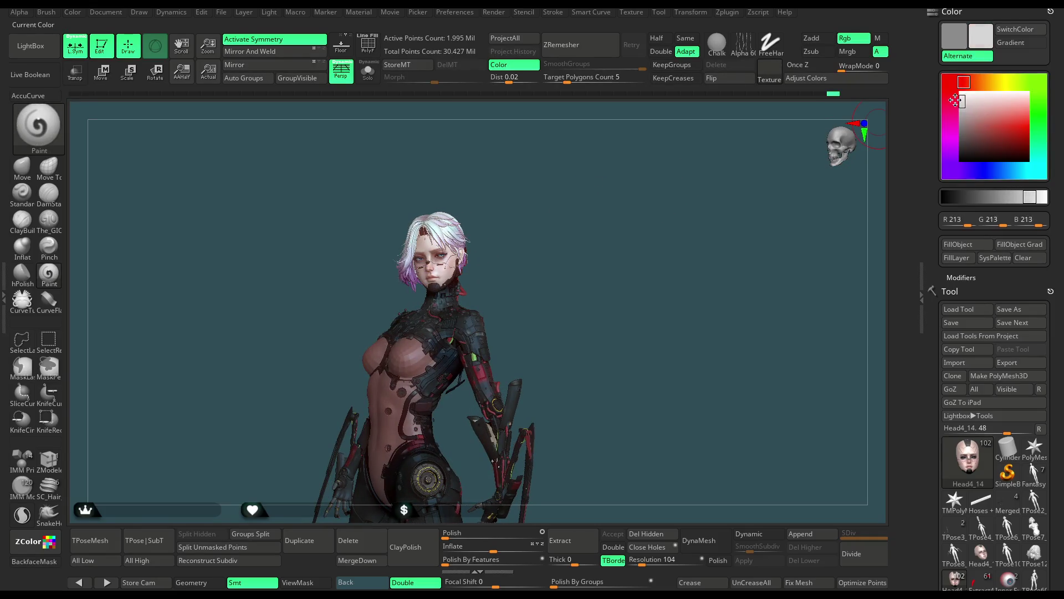
{"action": "right_click_drag", "start_coordinate": [555, 272], "coordinate": [560, 237]}
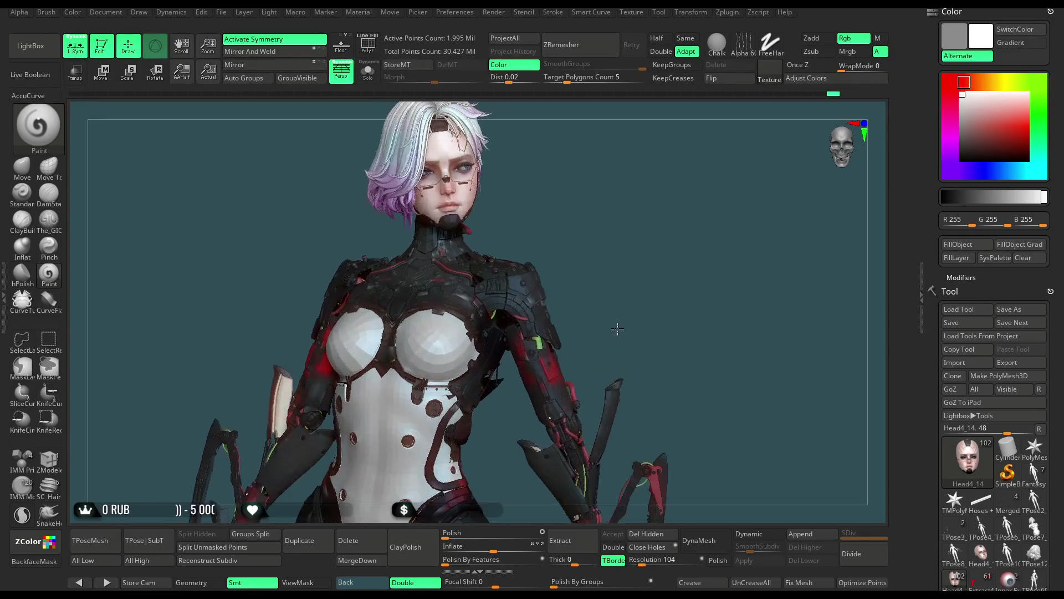
Make the Stomach subtool active, choose the Move brush, and set the colour to mid grey 112.
{"action": "left_click", "coordinate": [413, 366], "text": "alt"}
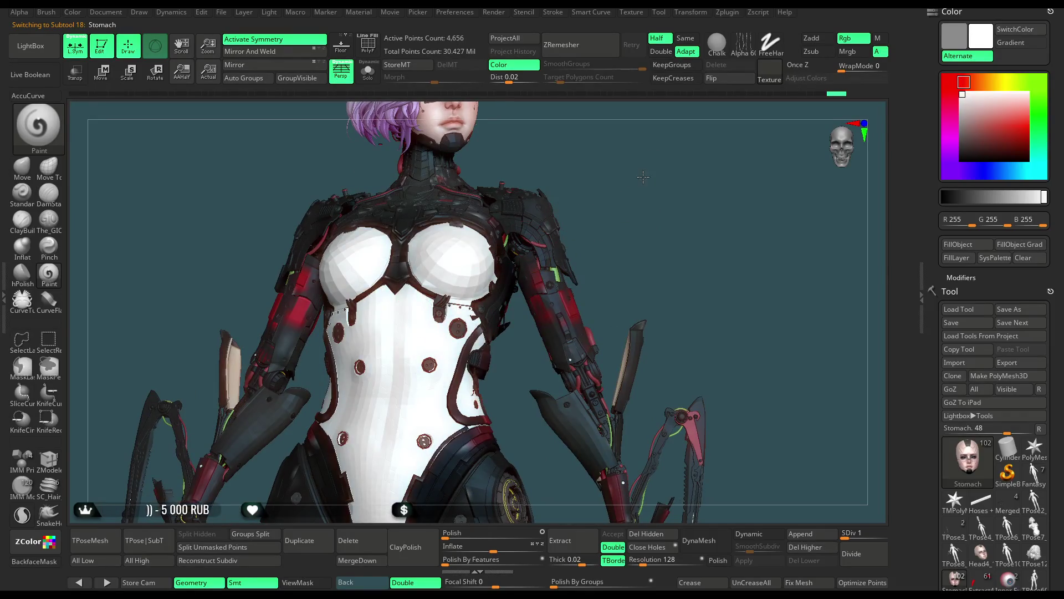
{"action": "key", "text": "space"}
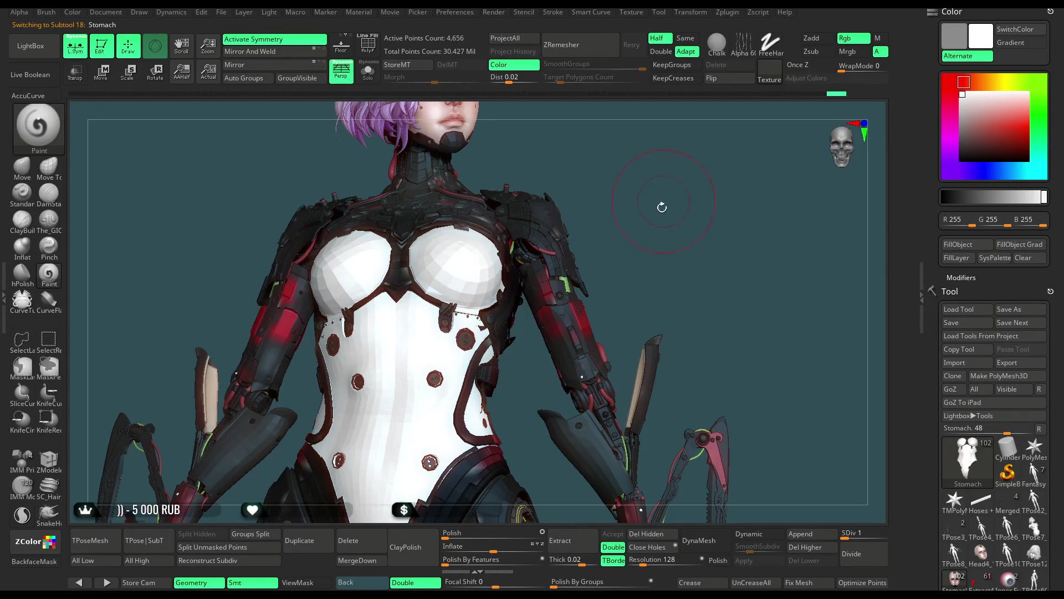
{"action": "left_click", "coordinate": [22, 166]}
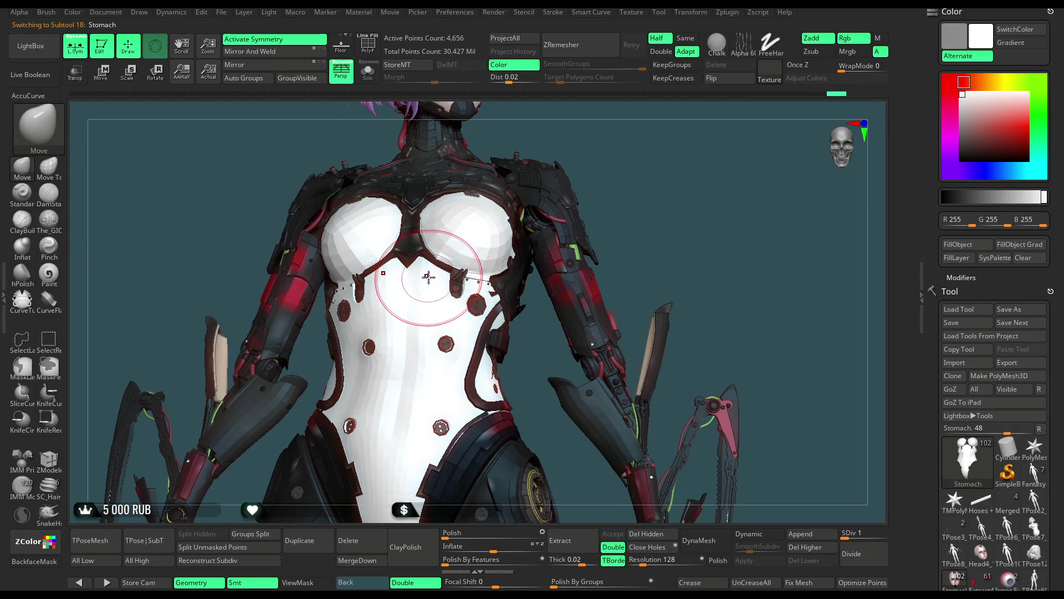
{"action": "left_click_drag", "start_coordinate": [609, 143], "coordinate": [594, 166]}
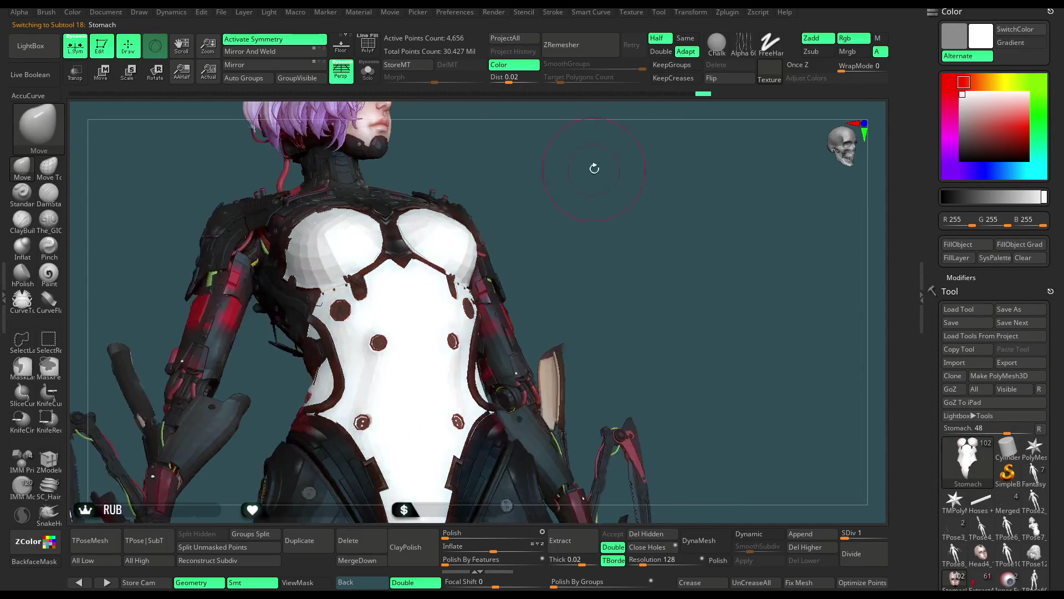
{"action": "left_click", "coordinate": [951, 111]}
{"action": "left_click_drag", "start_coordinate": [952, 111], "coordinate": [949, 132]}
Orbit around the grey torso and enlarge the brush Draw Size.
{"action": "mouse_move", "coordinate": [582, 194]}
{"action": "left_mouse_down"}
{"action": "mouse_move", "coordinate": [585, 250]}
{"action": "mouse_move", "coordinate": [560, 171]}
{"action": "mouse_move", "coordinate": [532, 188]}
{"action": "left_mouse_up"}
{"action": "key", "text": "space"}
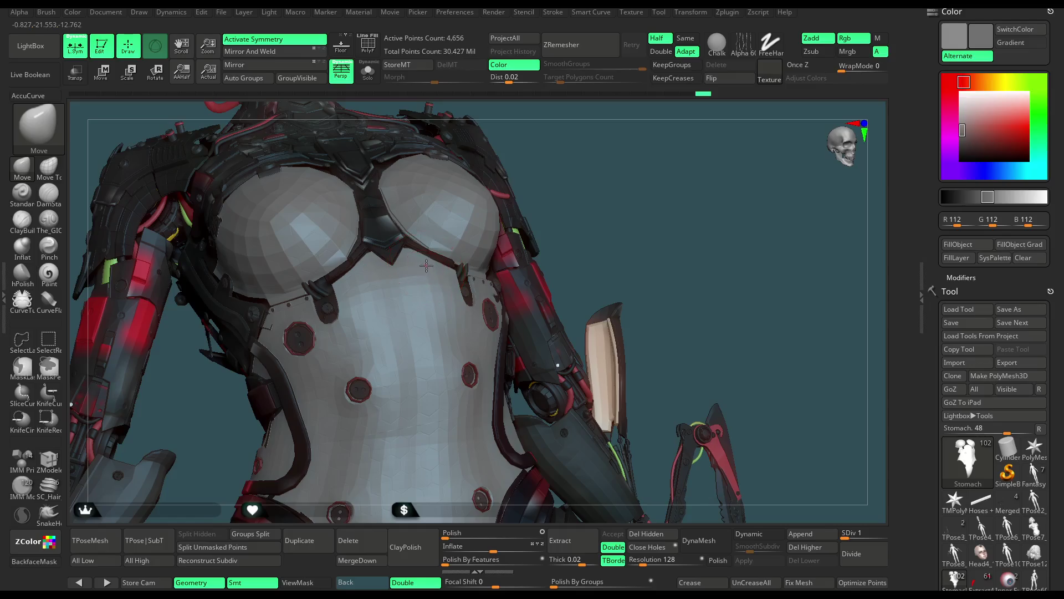
{"action": "right_click_drag", "start_coordinate": [427, 262], "coordinate": [480, 269]}
{"action": "key", "text": "space"}
{"action": "left_click_drag", "start_coordinate": [478, 271], "coordinate": [483, 271]}
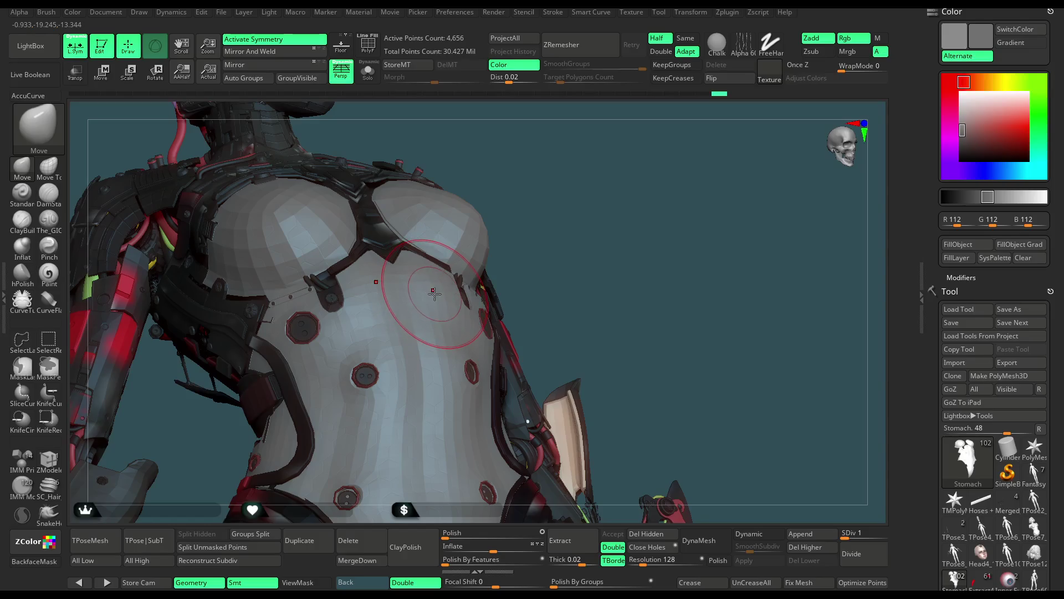
{"action": "left_click_drag", "start_coordinate": [554, 242], "coordinate": [526, 205]}
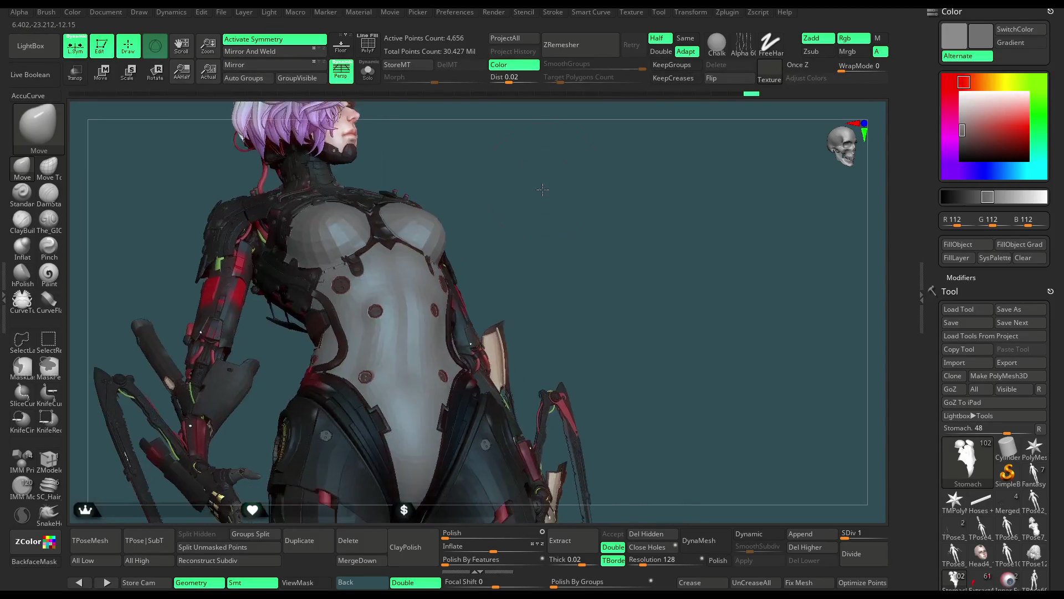
{"action": "key", "text": "space"}
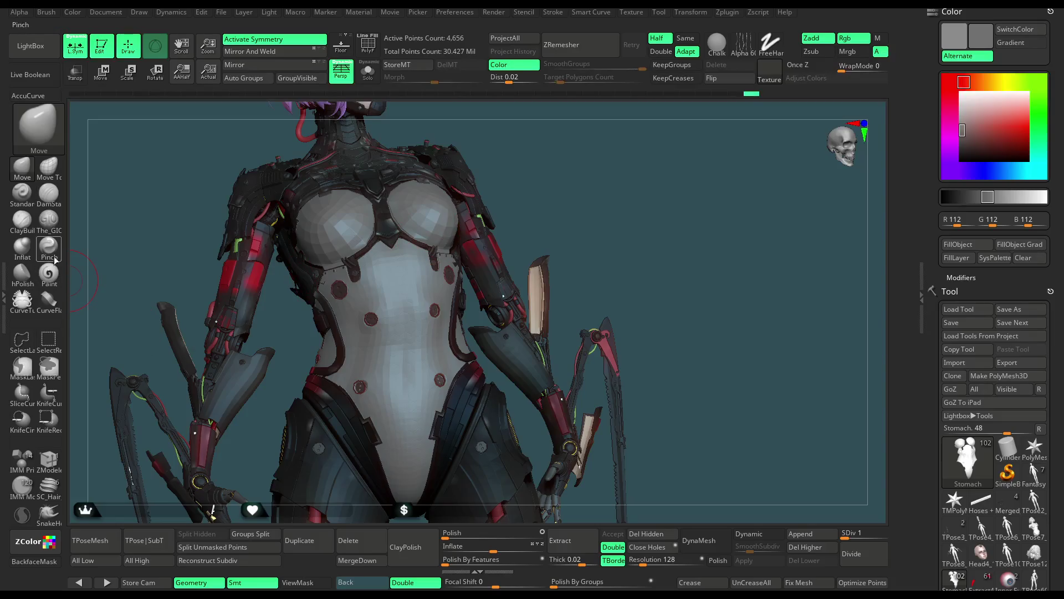
Choose The_GIO brush with symmetry off and raise its Draw Size in the quick palette.
{"action": "left_click", "coordinate": [48, 219]}
{"action": "left_click_drag", "start_coordinate": [567, 154], "coordinate": [384, 264]}
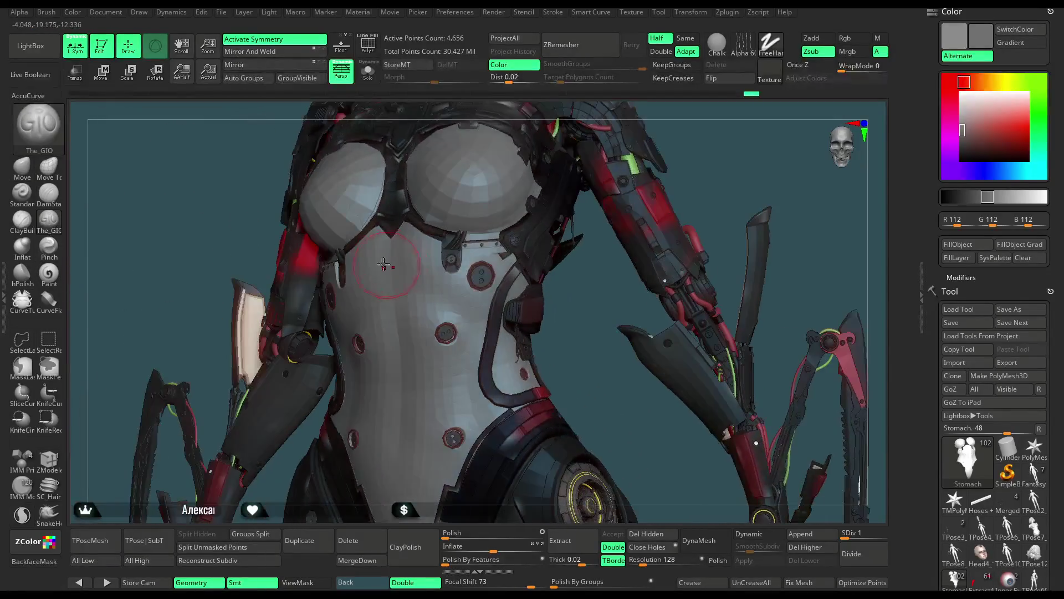
{"action": "key", "text": "x"}
{"action": "right_click_drag", "start_coordinate": [402, 258], "coordinate": [386, 242]}
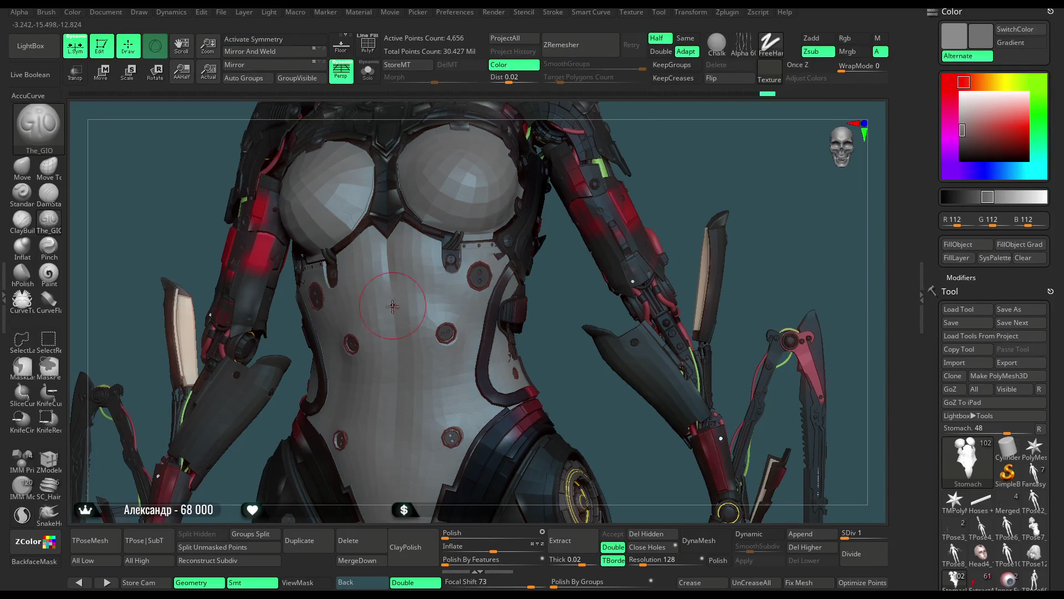
{"action": "right_click", "coordinate": [392, 294]}
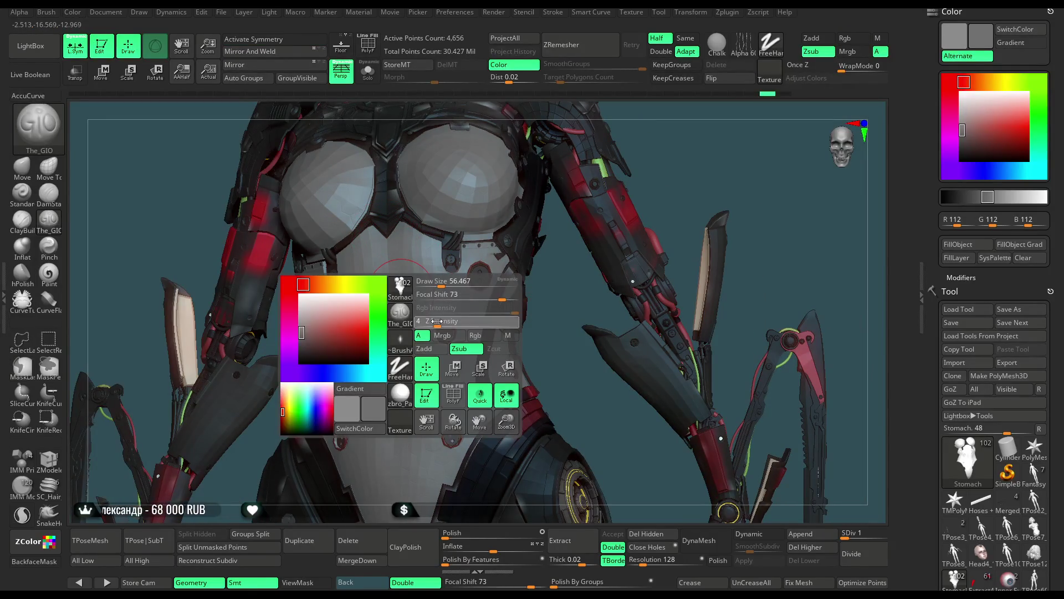
{"action": "right_click", "coordinate": [408, 277]}
{"action": "left_click_drag", "start_coordinate": [456, 266], "coordinate": [466, 266]}
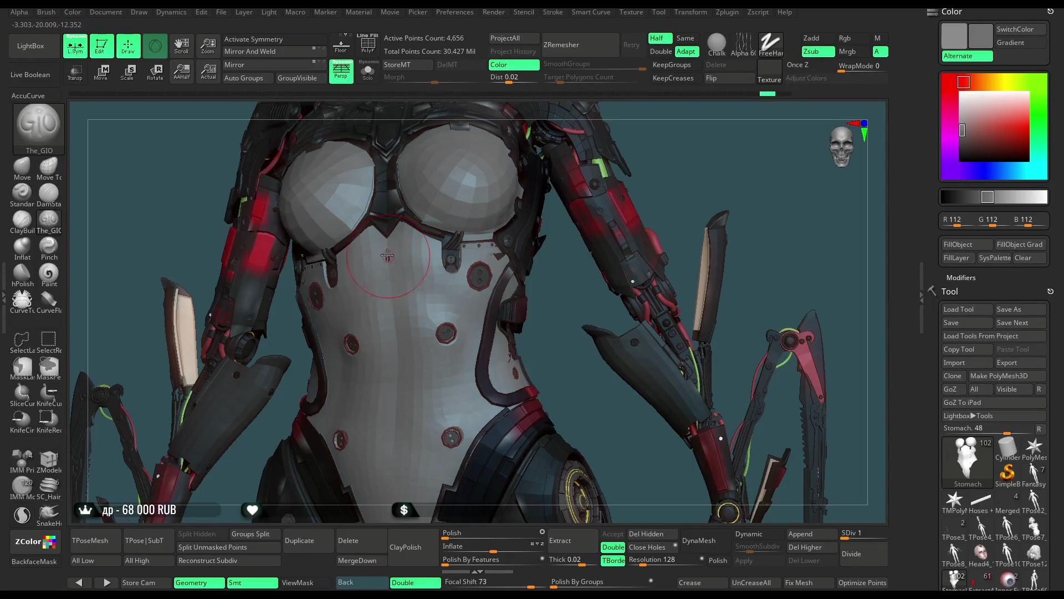
{"action": "mouse_move", "coordinate": [518, 327]}
{"action": "left_mouse_down", "text": "alt"}
{"action": "mouse_move", "coordinate": [505, 267]}
{"action": "mouse_move", "coordinate": [555, 252]}
{"action": "left_mouse_up", "text": "alt"}
{"action": "right_click", "coordinate": [505, 267]}
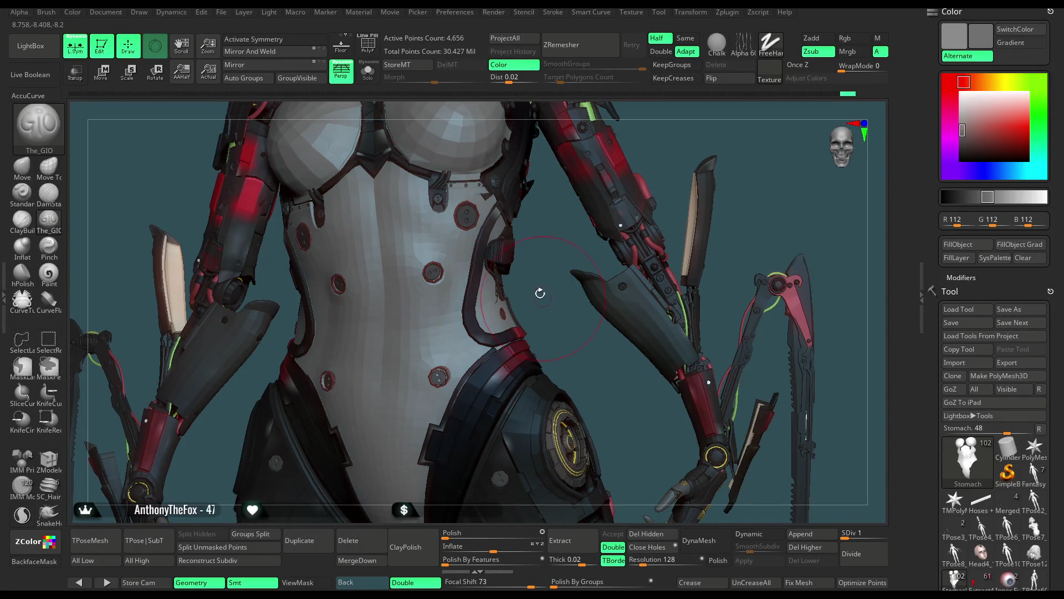
Inspect the stomach bodysuit from front and three-quarter angles.
{"action": "left_click_drag", "start_coordinate": [540, 293], "coordinate": [372, 254]}
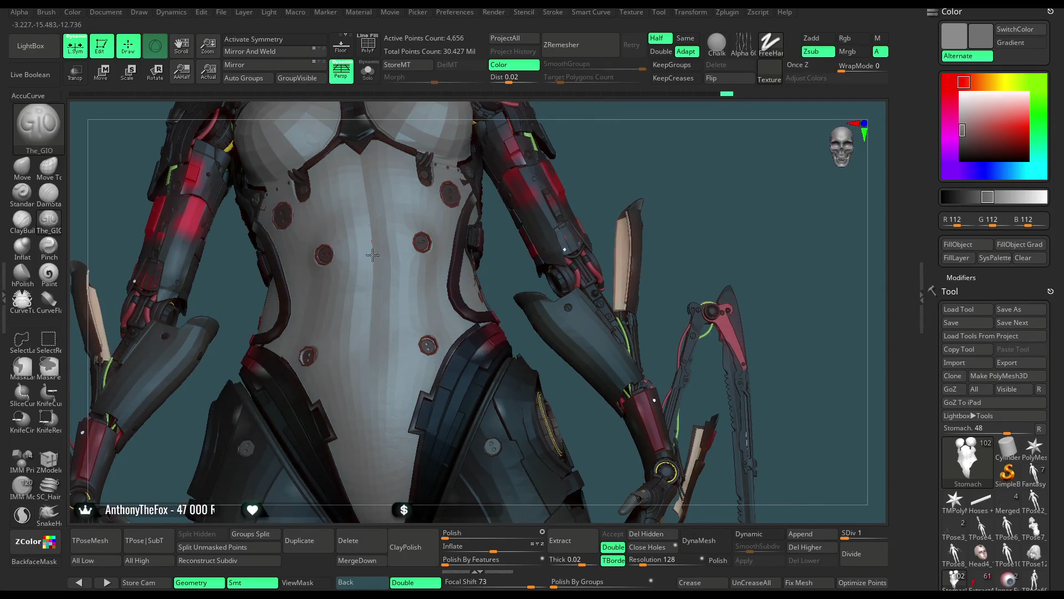
{"action": "left_click_drag", "start_coordinate": [644, 142], "coordinate": [370, 232]}
{"action": "key", "text": "x"}
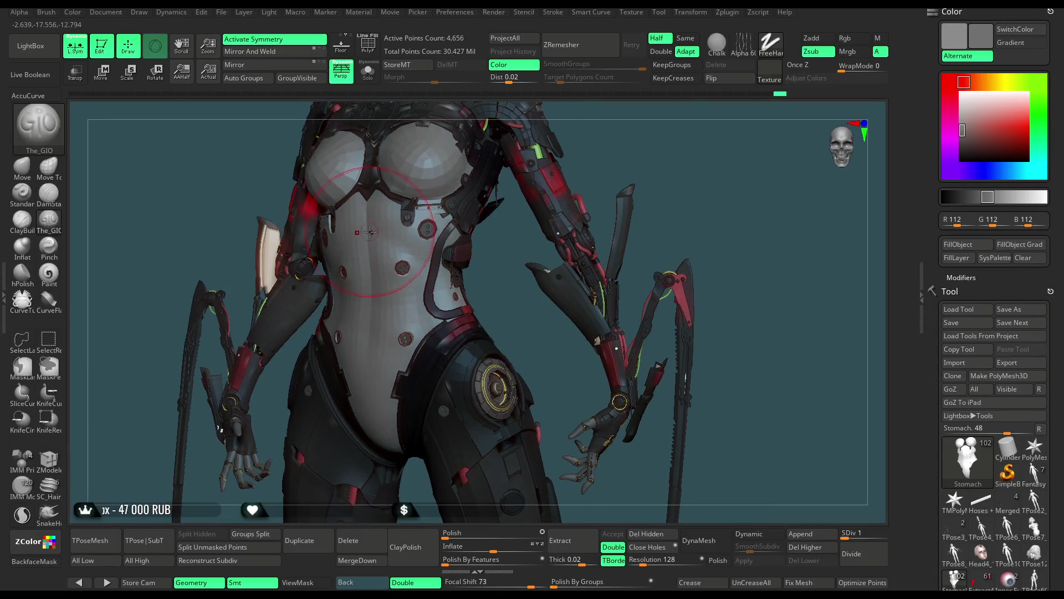
{"action": "mouse_move", "coordinate": [621, 144]}
{"action": "left_mouse_down", "text": "shift"}
{"action": "mouse_move", "coordinate": [613, 135]}
{"action": "mouse_move", "coordinate": [616, 160]}
{"action": "left_mouse_up", "text": "shift"}
{"action": "key", "text": "x"}
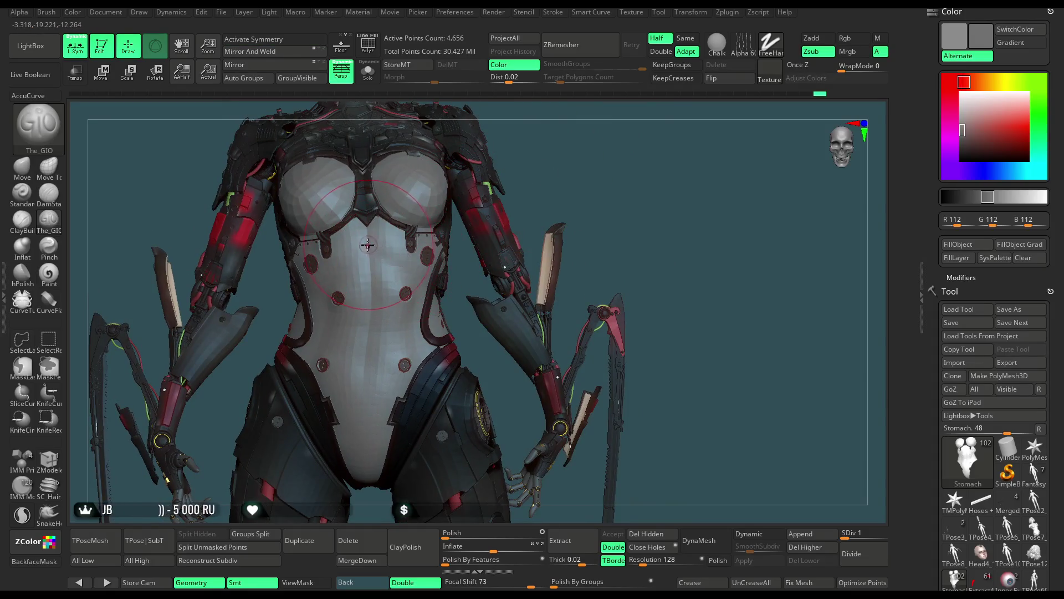
{"action": "left_click_drag", "start_coordinate": [525, 212], "coordinate": [400, 279]}
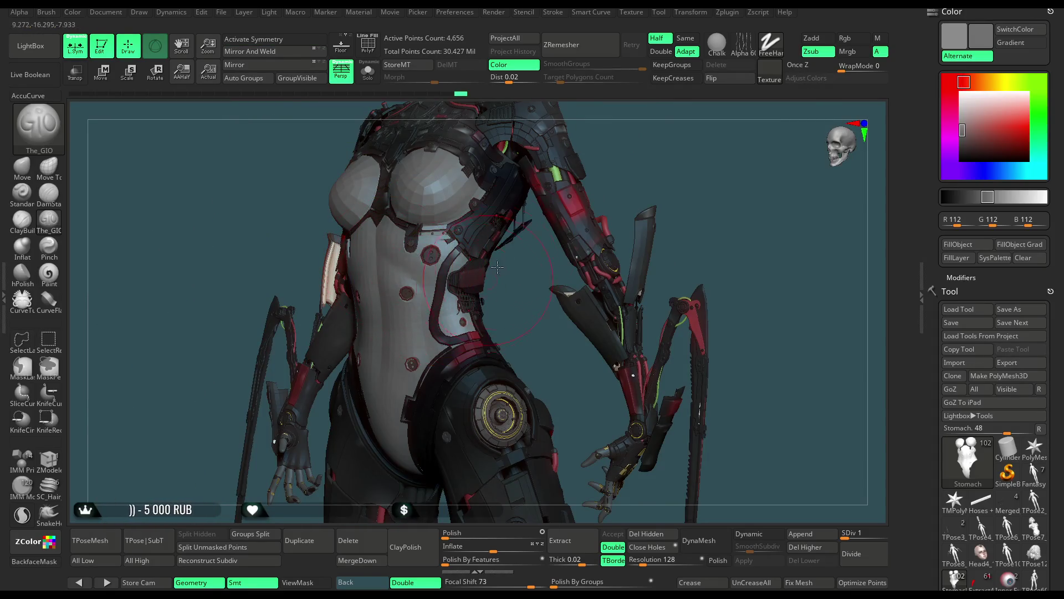
{"action": "left_click_drag", "start_coordinate": [618, 154], "coordinate": [336, 285]}
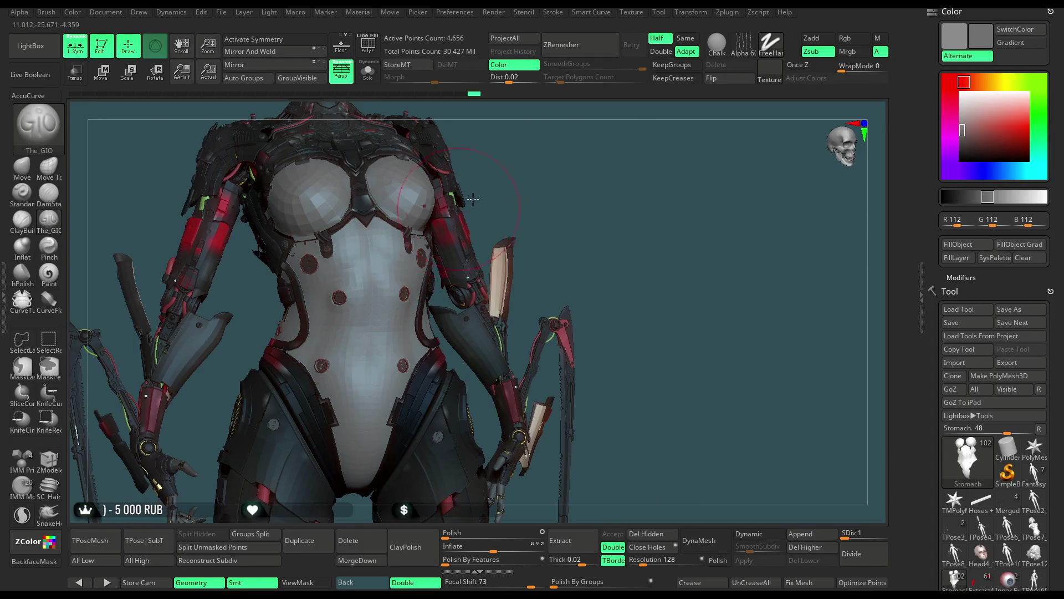
{"action": "left_click_drag", "start_coordinate": [473, 198], "coordinate": [383, 259]}
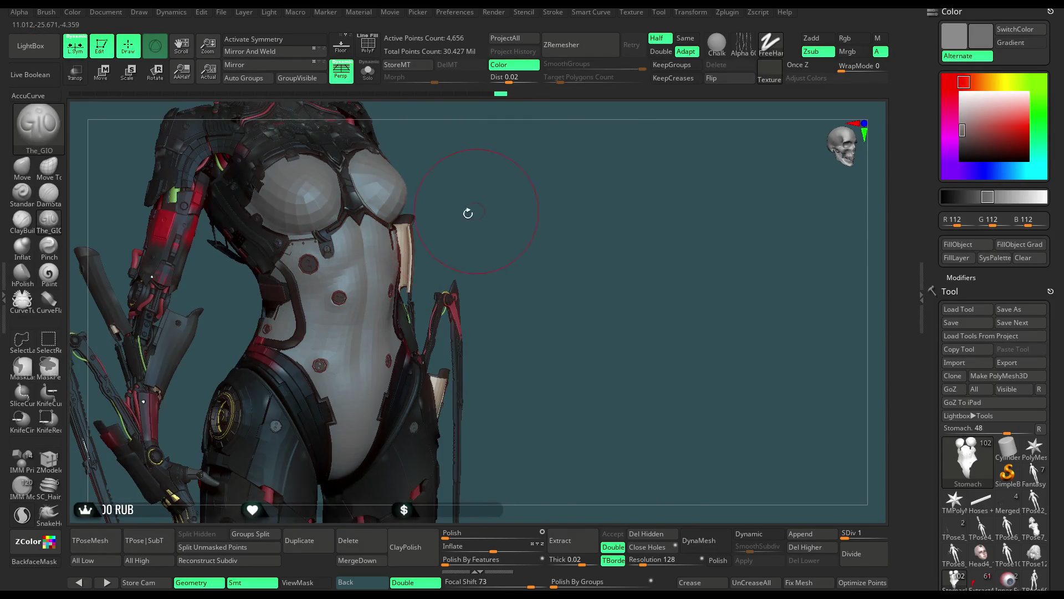
{"action": "left_click_drag", "start_coordinate": [468, 213], "coordinate": [345, 271]}
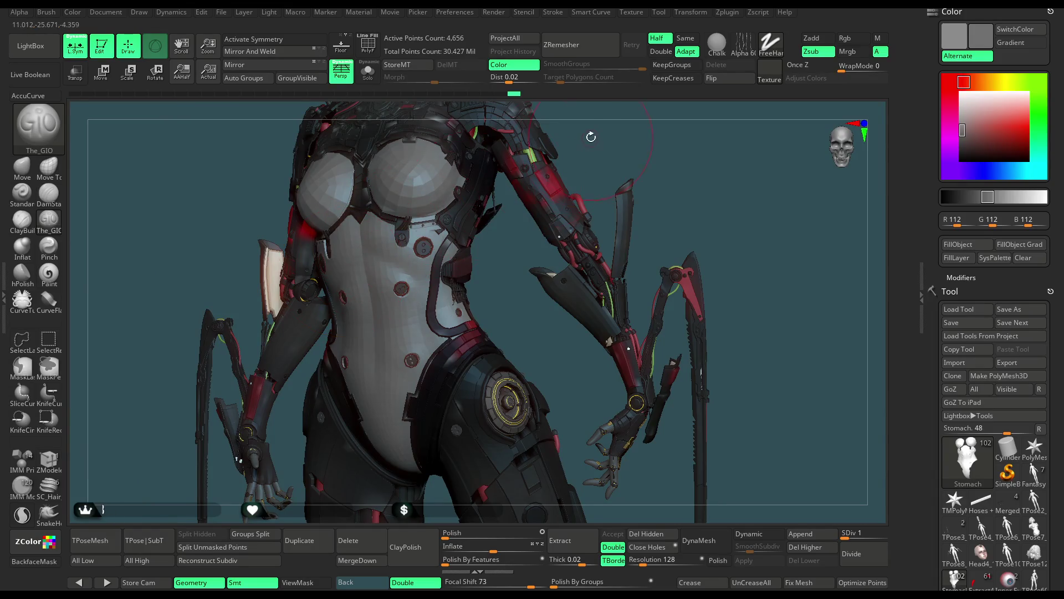
{"action": "right_click_drag", "start_coordinate": [345, 270], "coordinate": [376, 256]}
{"action": "mouse_move", "coordinate": [506, 181]}
{"action": "left_mouse_down"}
{"action": "mouse_move", "coordinate": [525, 178]}
{"action": "mouse_move", "coordinate": [489, 178]}
{"action": "left_mouse_up"}
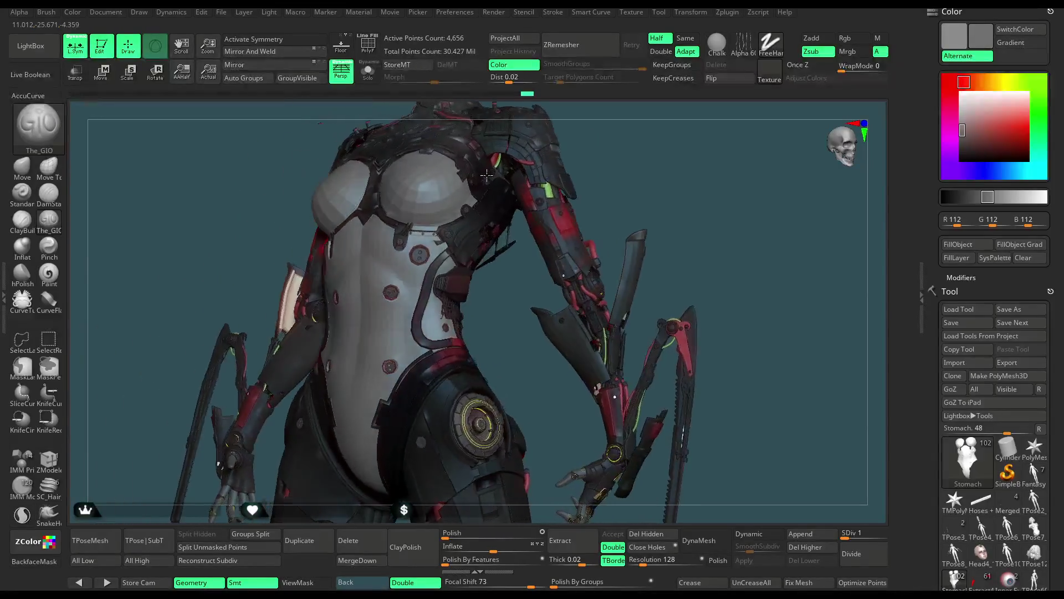
{"action": "mouse_move", "coordinate": [489, 178]}
{"action": "left_mouse_down"}
{"action": "mouse_move", "coordinate": [595, 169]}
{"action": "mouse_move", "coordinate": [454, 249]}
{"action": "left_mouse_up"}
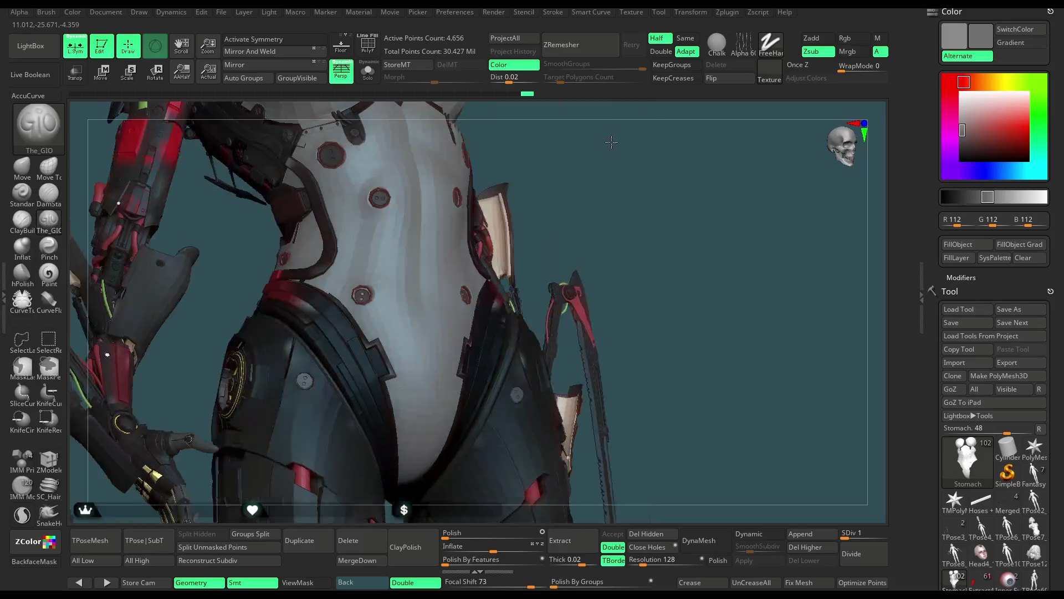
{"action": "left_click", "coordinate": [454, 249], "text": "alt"}
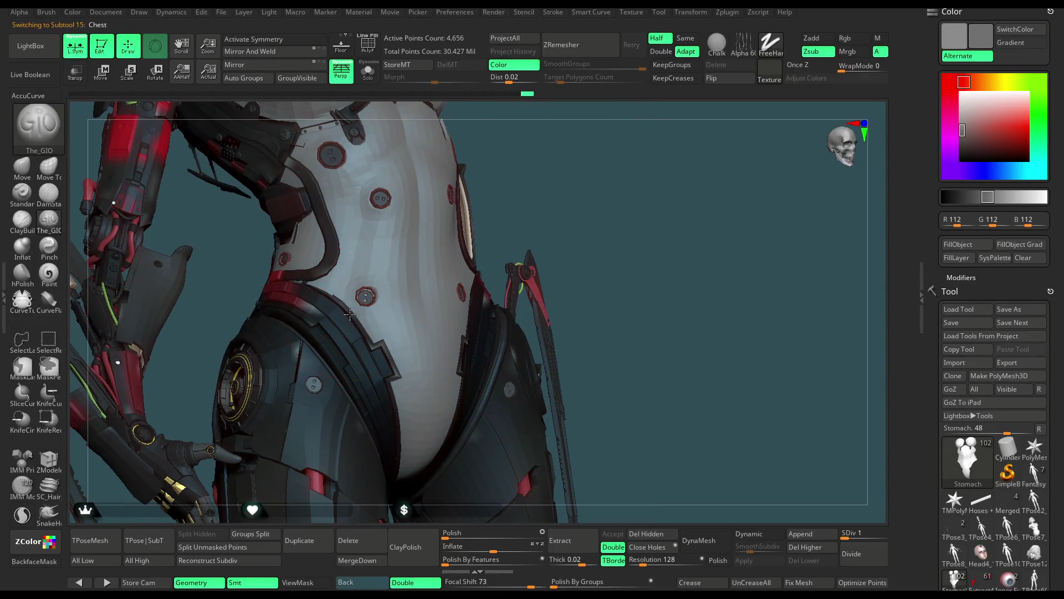
Choose the Move Topological brush for the Chest and zoom in on the torso and hip panel.
{"action": "left_click", "coordinate": [25, 175]}
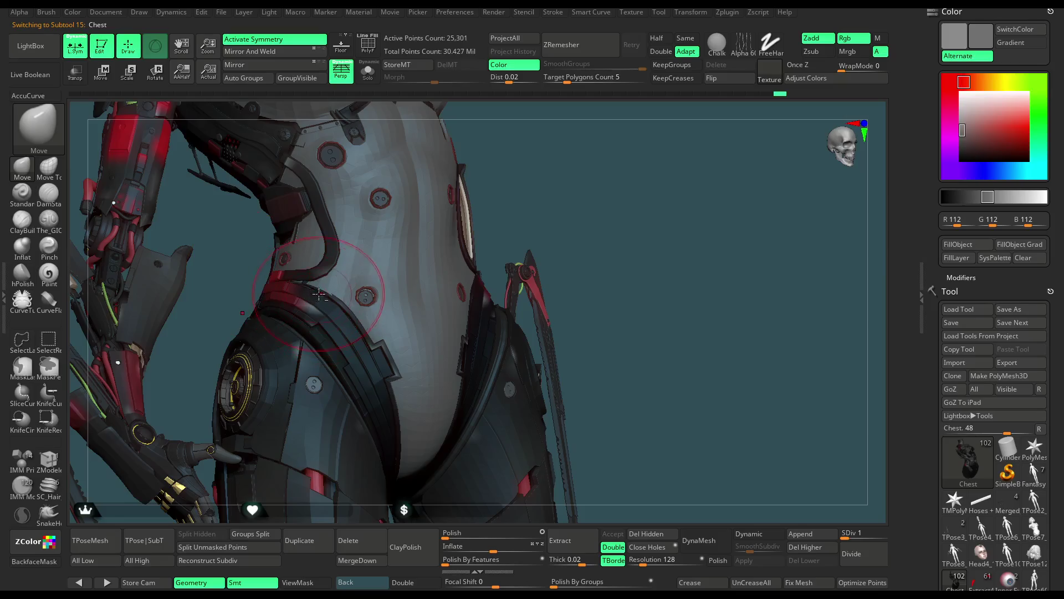
{"action": "left_click_drag", "start_coordinate": [534, 195], "coordinate": [541, 186]}
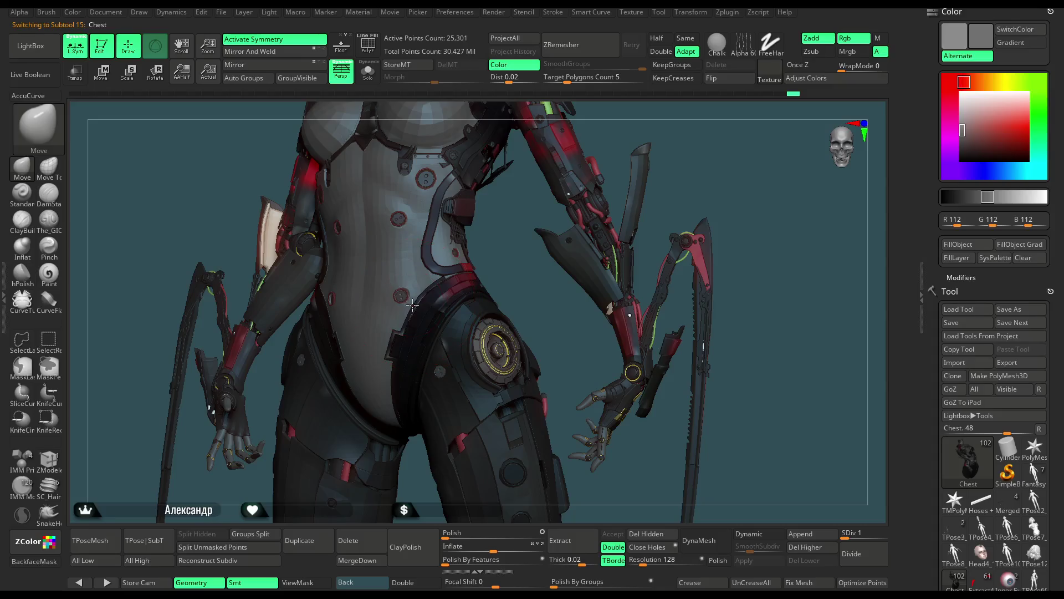
{"action": "left_click_drag", "start_coordinate": [485, 238], "coordinate": [512, 224]}
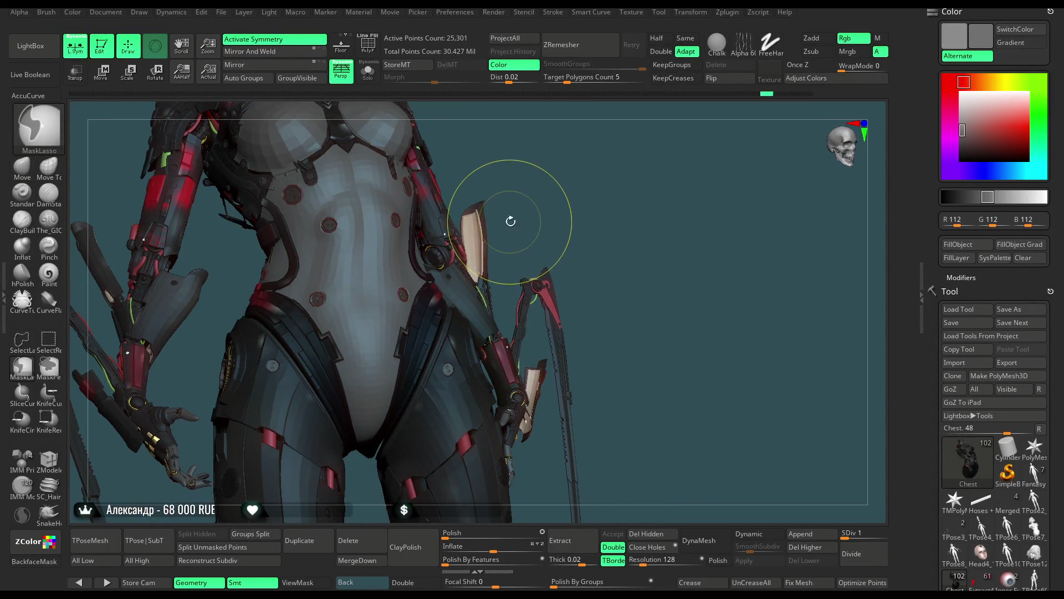
{"action": "left_click", "coordinate": [48, 166]}
{"action": "left_click_drag", "start_coordinate": [554, 181], "coordinate": [192, 335], "text": "alt"}
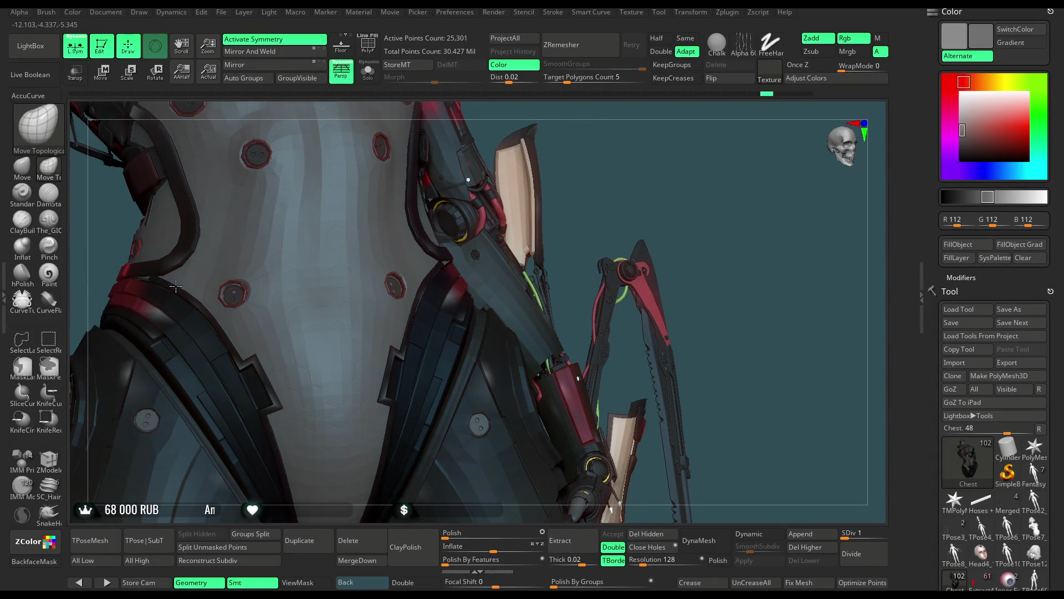
{"action": "left_click_drag", "start_coordinate": [648, 151], "coordinate": [503, 244], "text": "alt"}
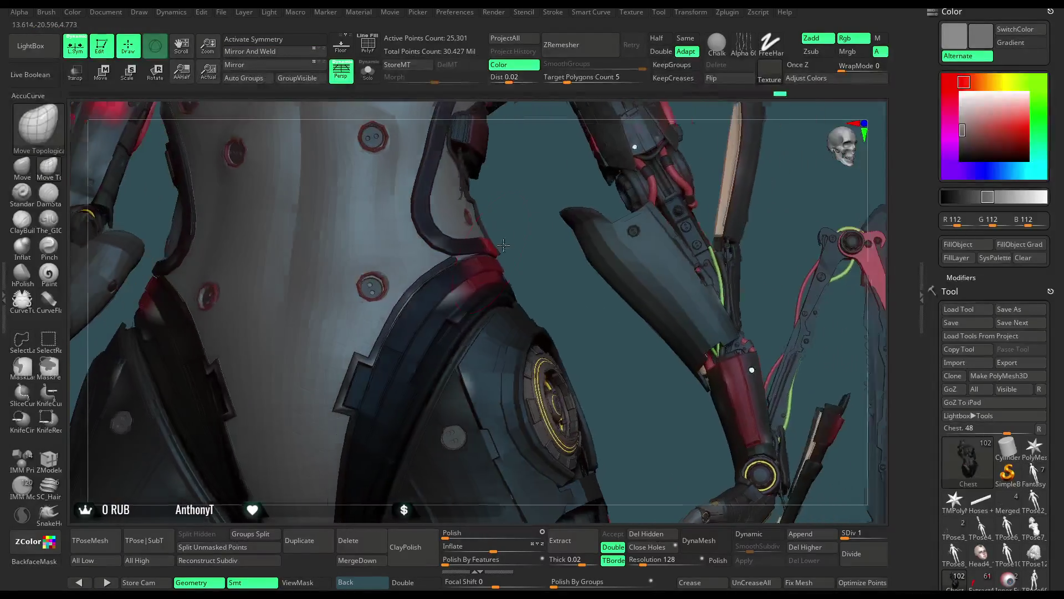
{"action": "left_click_drag", "start_coordinate": [522, 207], "coordinate": [438, 267], "text": "alt"}
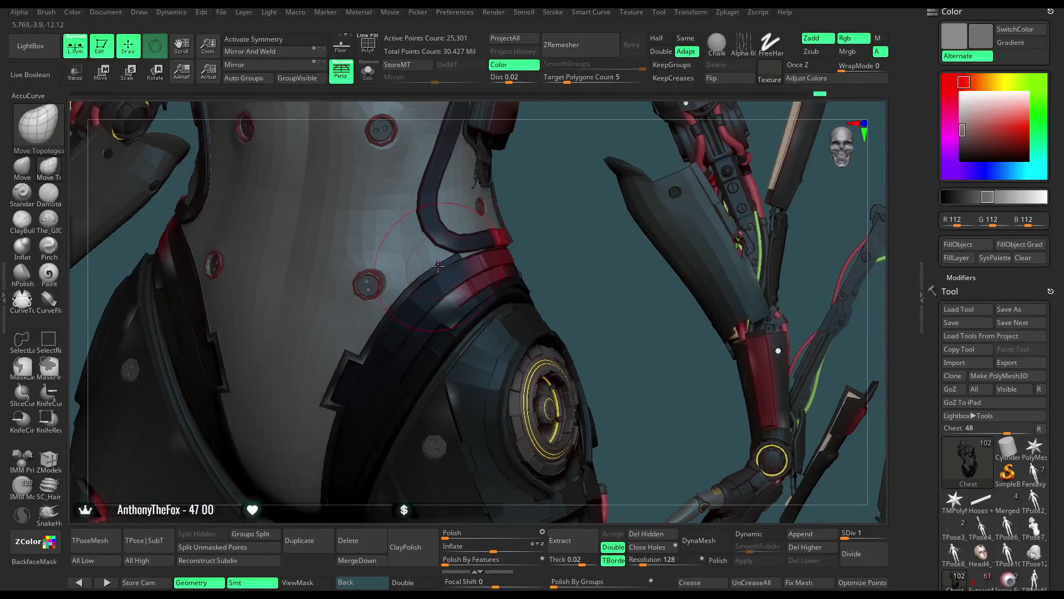
{"action": "mouse_move", "coordinate": [563, 280]}
{"action": "left_mouse_down", "text": "alt"}
{"action": "mouse_move", "coordinate": [671, 164]}
{"action": "mouse_move", "coordinate": [639, 182]}
{"action": "left_mouse_up", "text": "alt"}
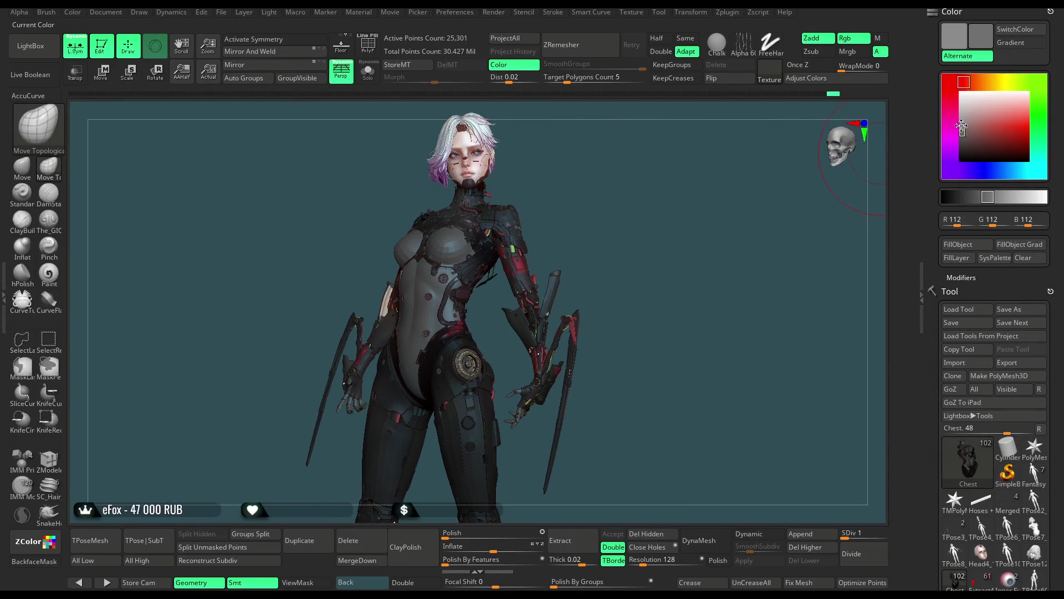
Lighten the working colour from grey 112 to 191.
{"action": "left_click_drag", "start_coordinate": [962, 127], "coordinate": [962, 109]}
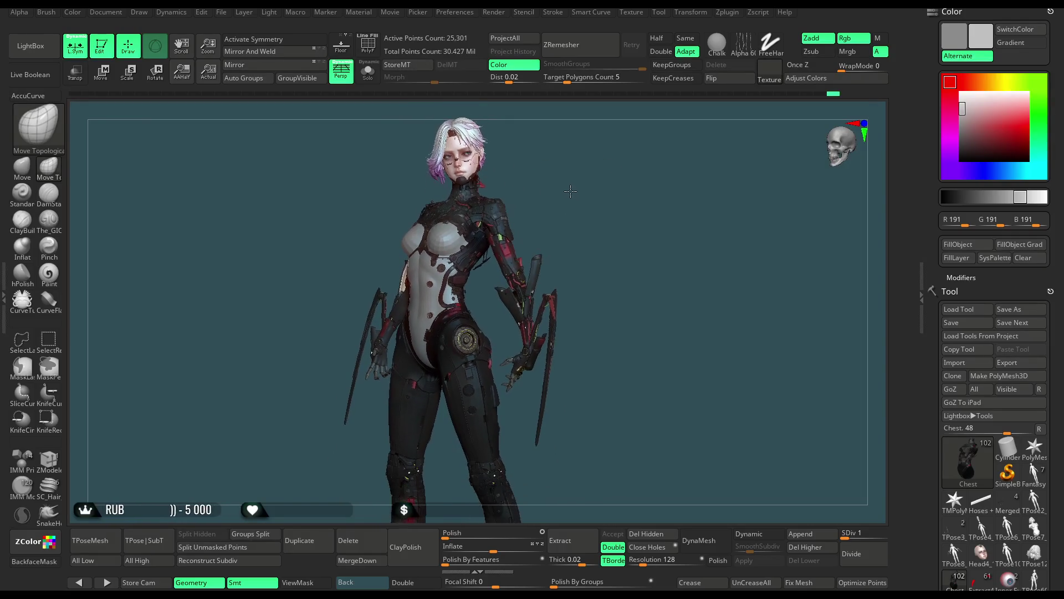
{"action": "key", "text": "space"}
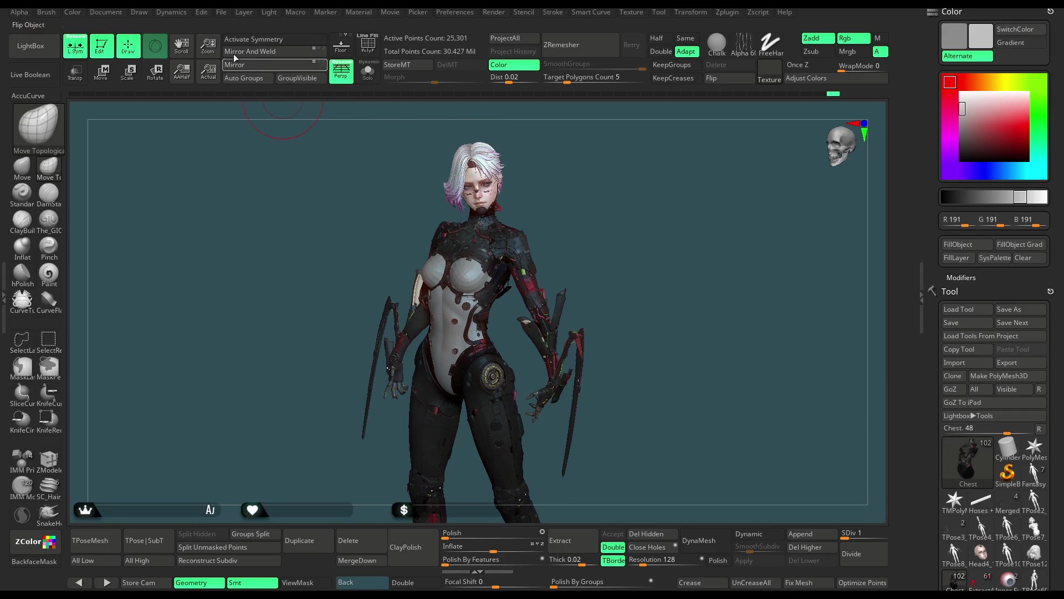
Save the character sculpt as a ZBrush project file.
{"action": "left_click", "coordinate": [221, 12]}
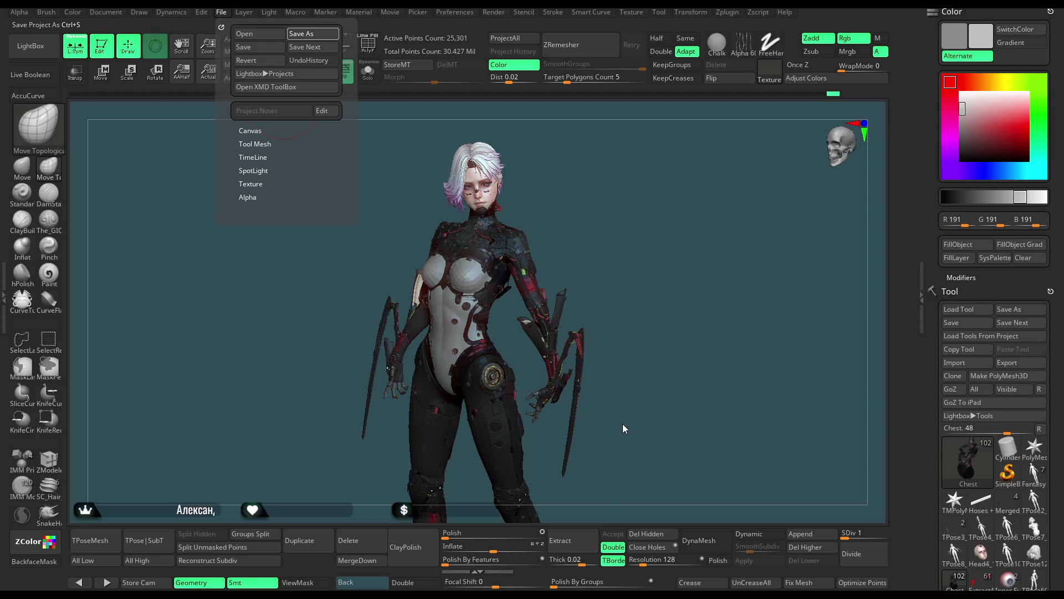
{"action": "key", "text": "ctrl+s"}
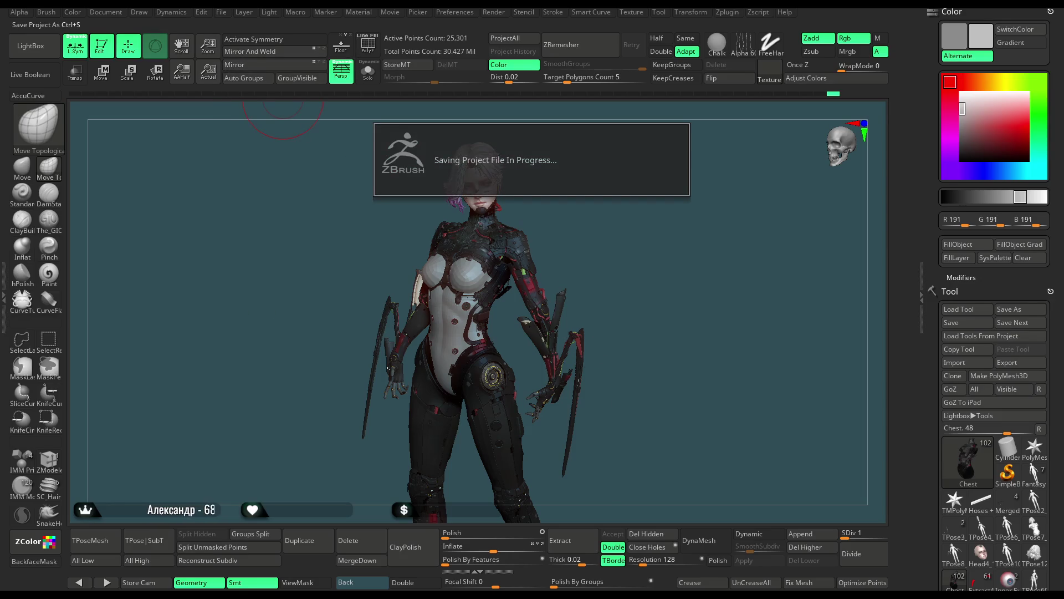